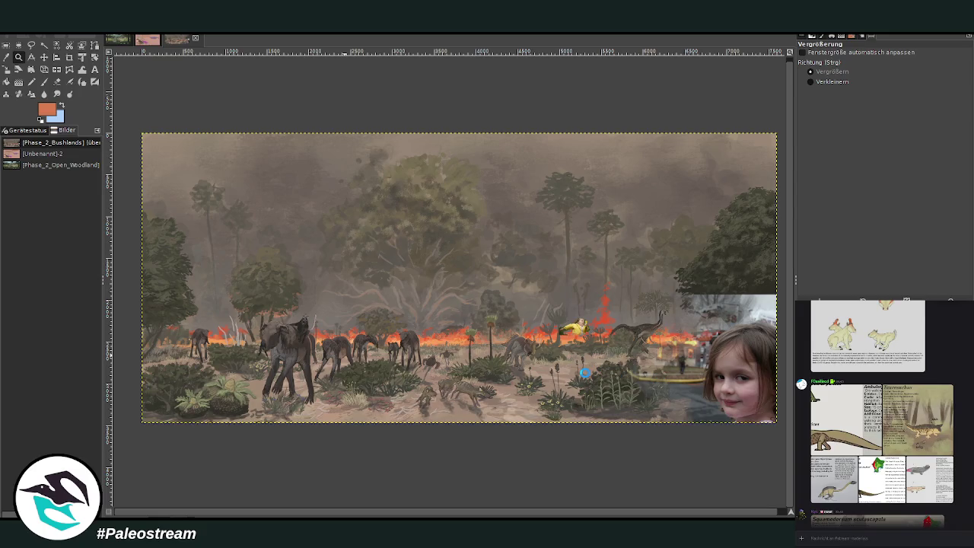
Paste the Bignail jerboa card and crop it down to just the animal drawing.
key("ctrl+v")
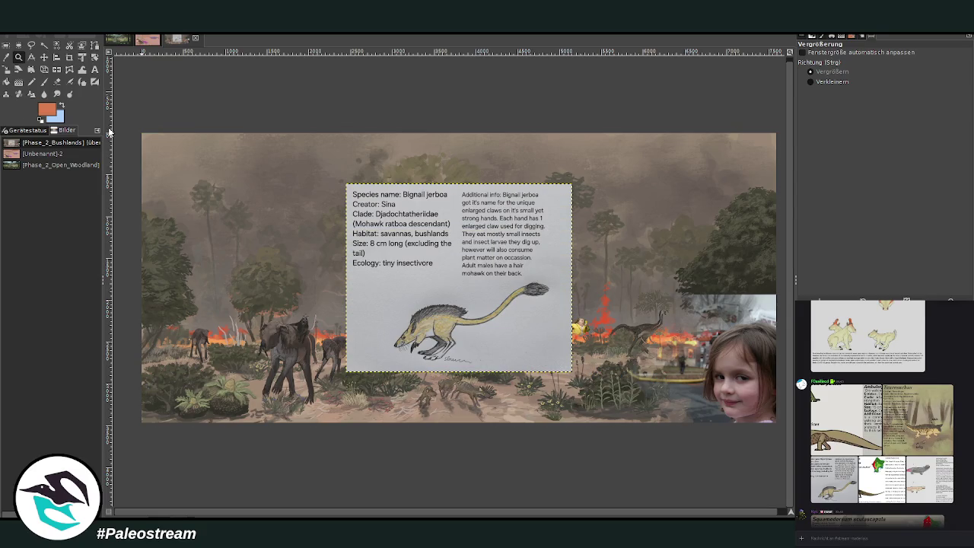
left_click_drag(353, 194, 553, 343)
left_click(69, 57)
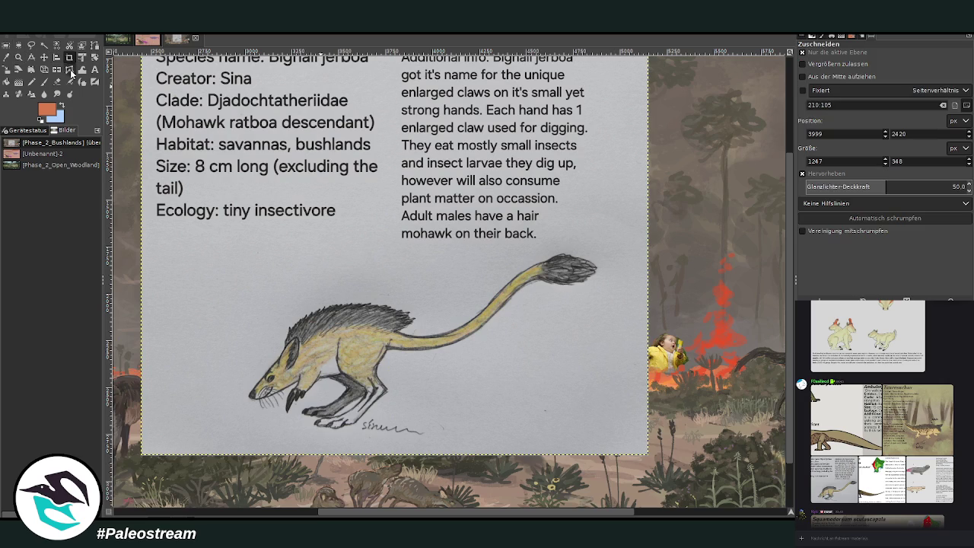
mouse_move(234, 246)
left_mouse_down()
mouse_move(515, 402)
mouse_move(604, 439)
left_mouse_up()
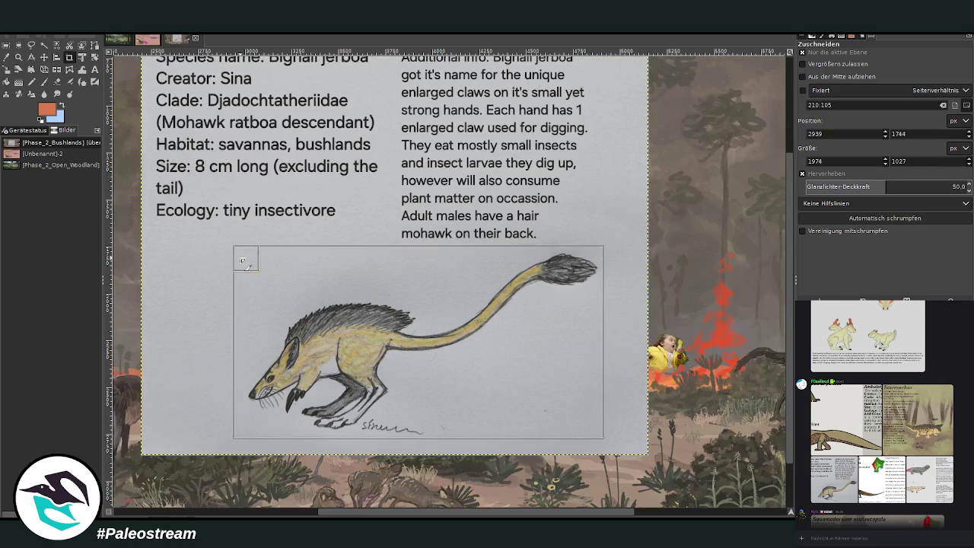
left_click_drag(239, 258, 246, 258)
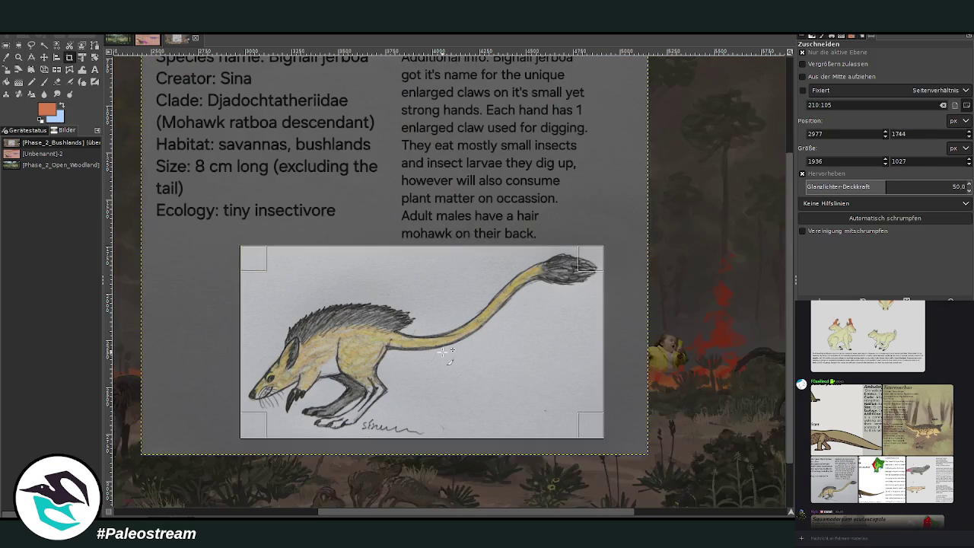
left_click(446, 351)
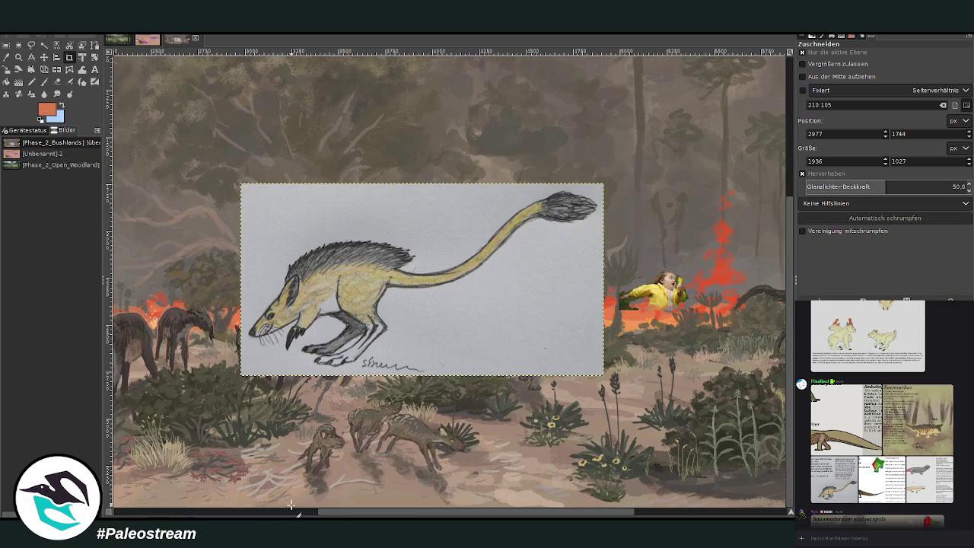
mouse_move(346, 515)
left_mouse_down()
mouse_move(262, 515)
mouse_move(498, 515)
mouse_move(319, 515)
left_mouse_up()
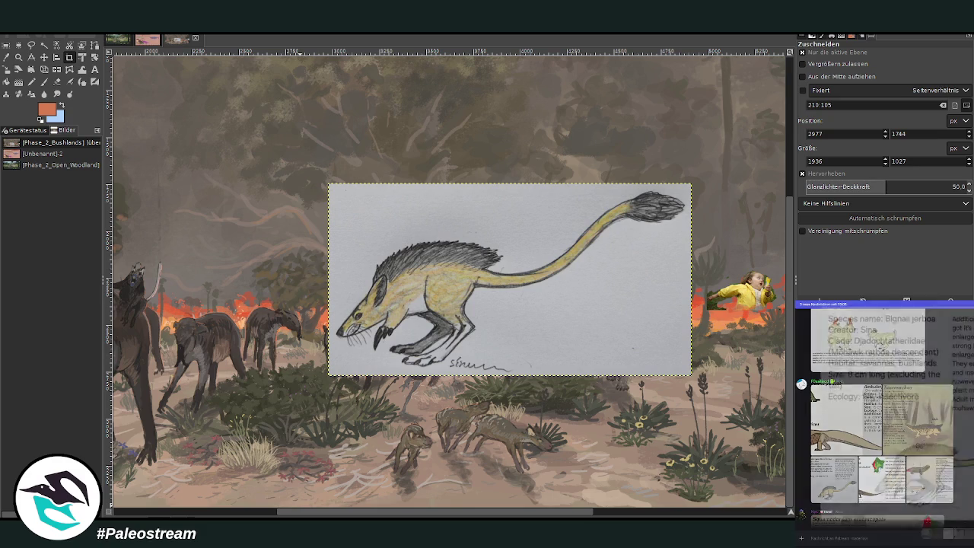
left_click(818, 480)
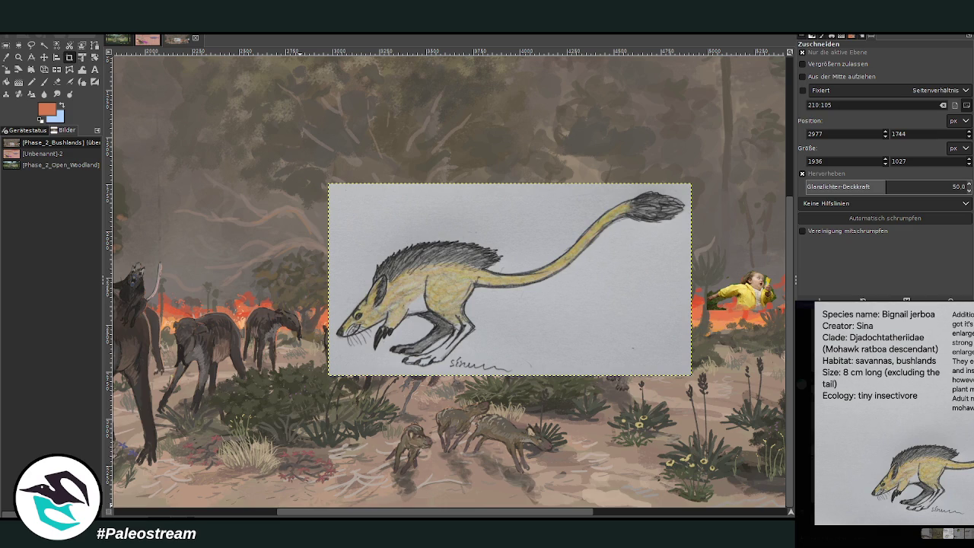
key("Escape")
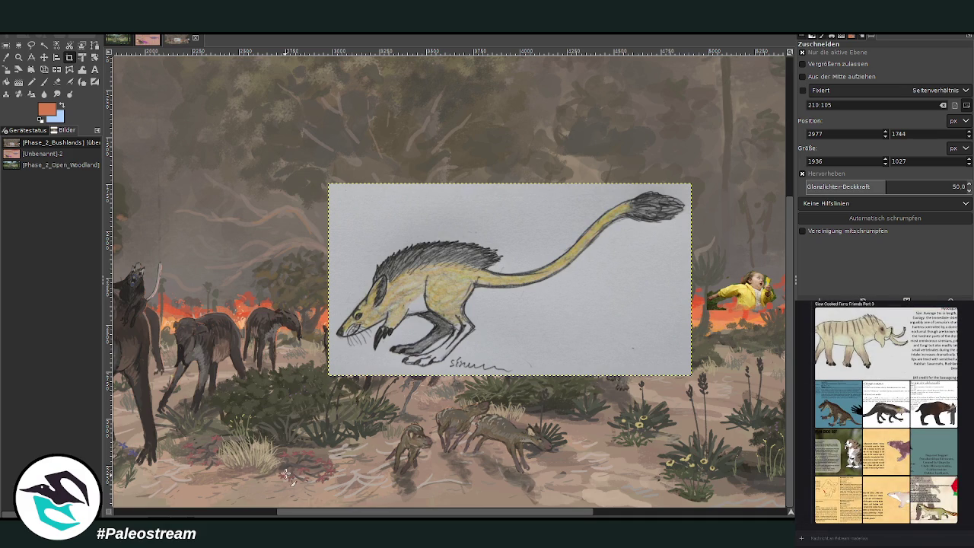
left_click_drag(340, 511, 312, 512)
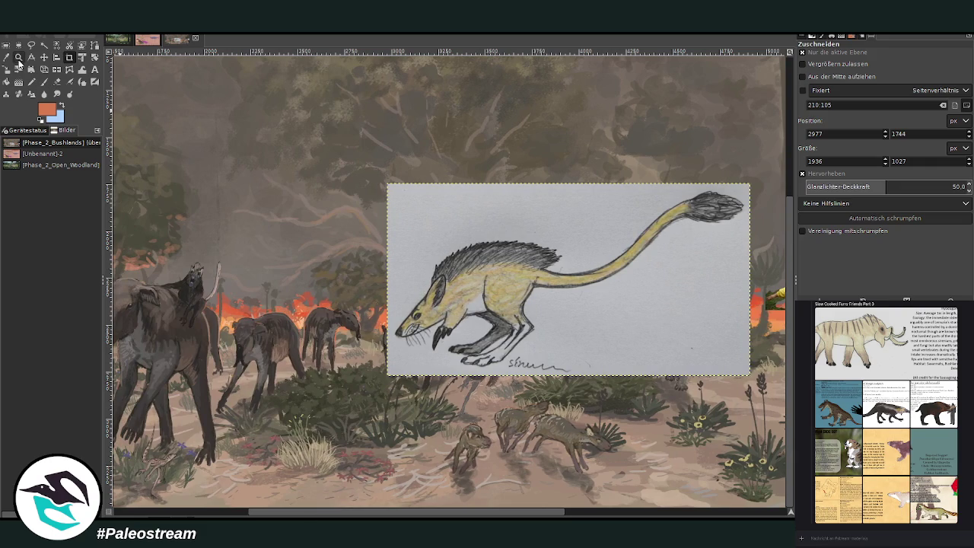
Scale the pasted jerboa drawing down to 1137x603.
left_click(19, 58)
left_click(6, 69)
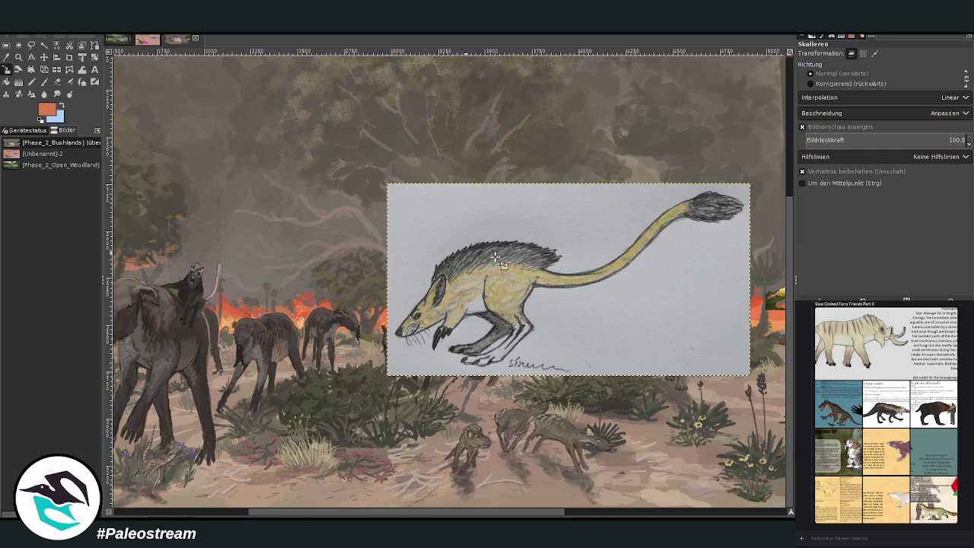
left_click(573, 276)
mouse_move(574, 276)
left_mouse_down()
mouse_move(560, 304)
mouse_move(417, 307)
left_mouse_up()
left_click(750, 127)
Move the shrunken jerboa drawing lower so it sits over the central bushes.
left_click(18, 56)
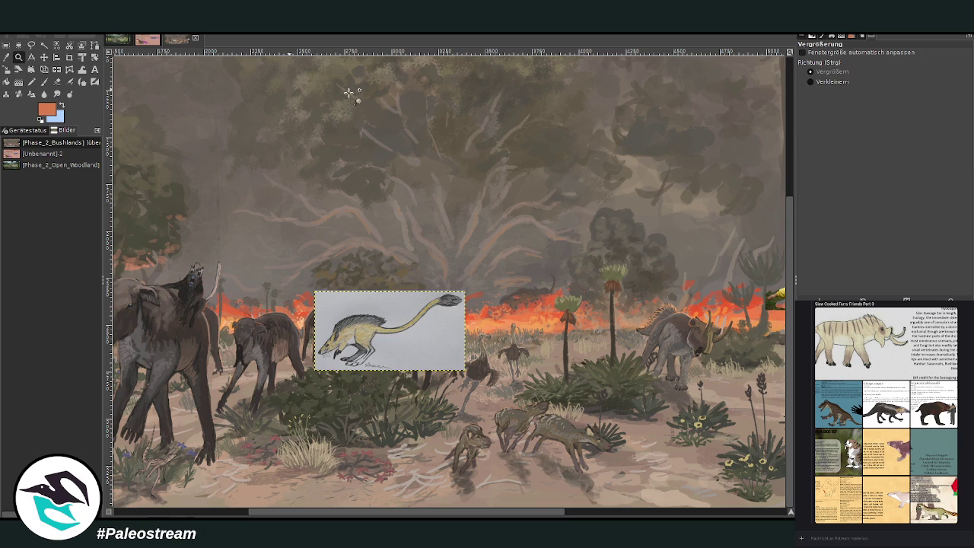
left_click_drag(138, 288, 472, 487)
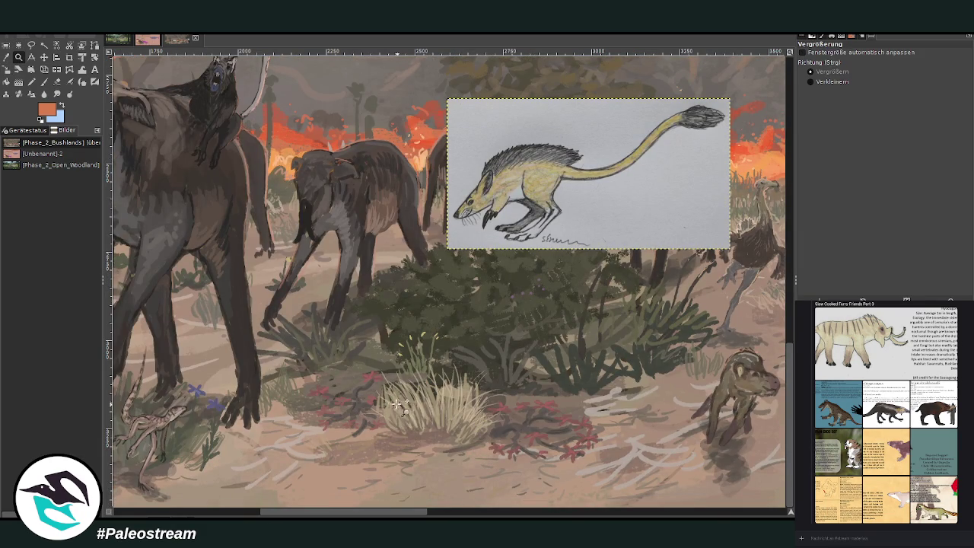
key("ctrl+h")
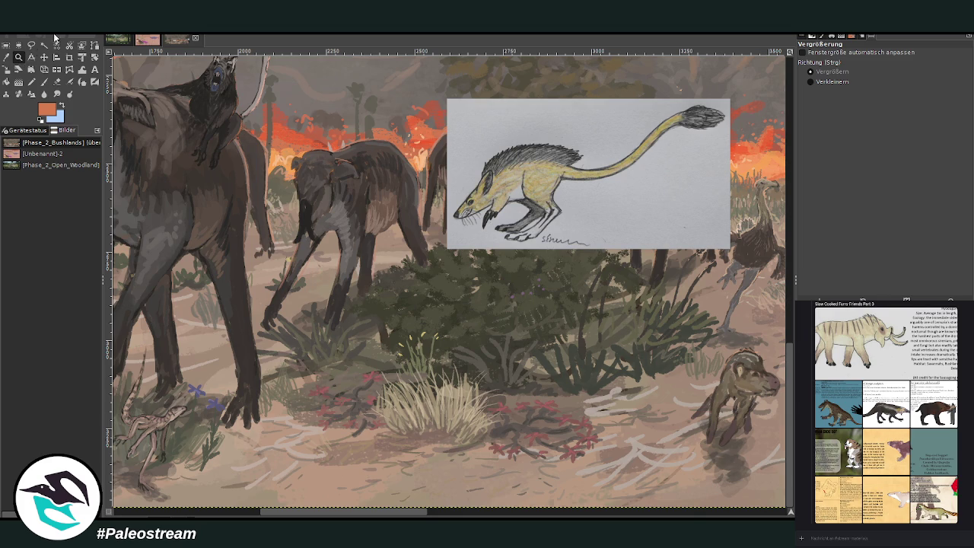
left_click(44, 57)
mouse_move(485, 188)
left_mouse_down()
mouse_move(451, 298)
mouse_move(437, 305)
left_mouse_up()
Zoom in on the ground and sample a dark grey from the animal's leg.
left_click(19, 57)
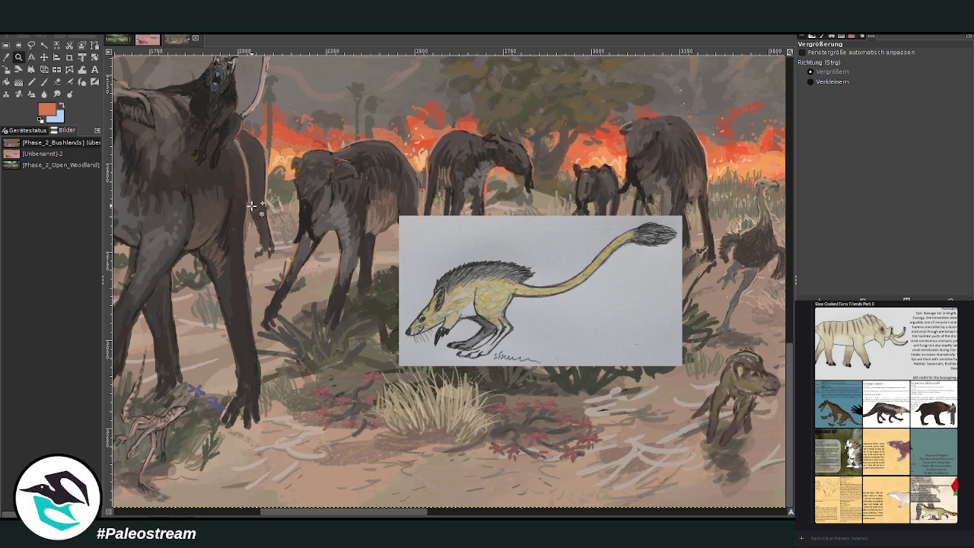
left_click_drag(190, 169, 688, 505)
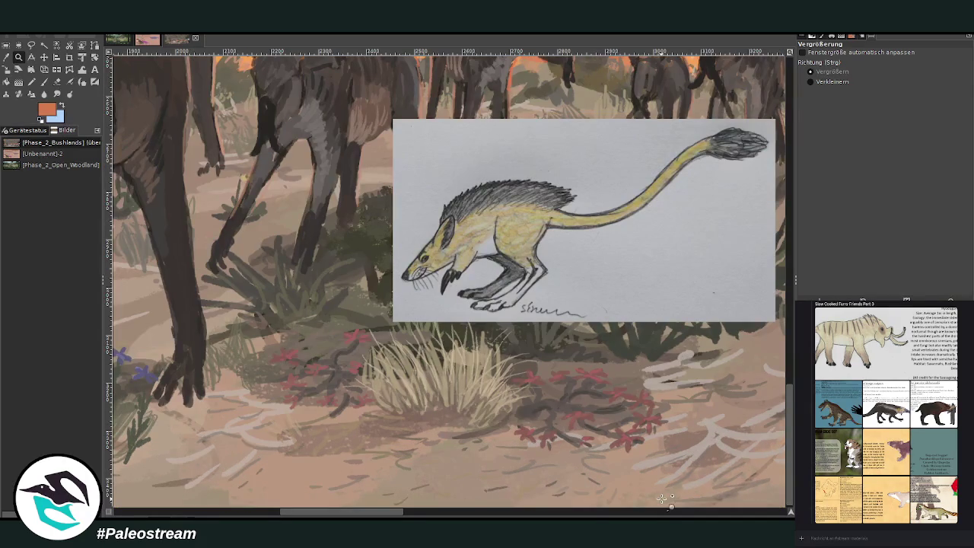
left_click(58, 81)
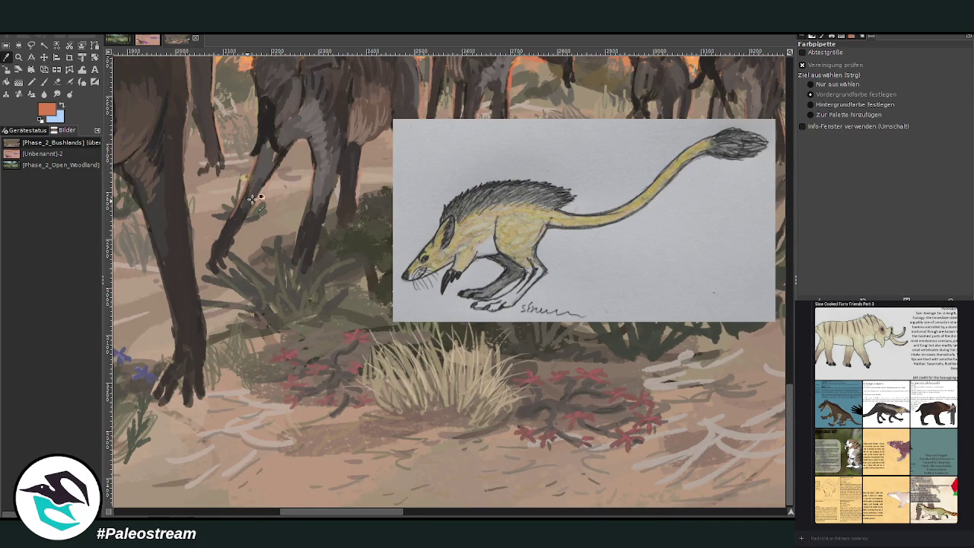
left_click(370, 272)
Set the paintbrush to about 70 opacity, size 21, and sketch a small long-tailed creature.
left_click(43, 81)
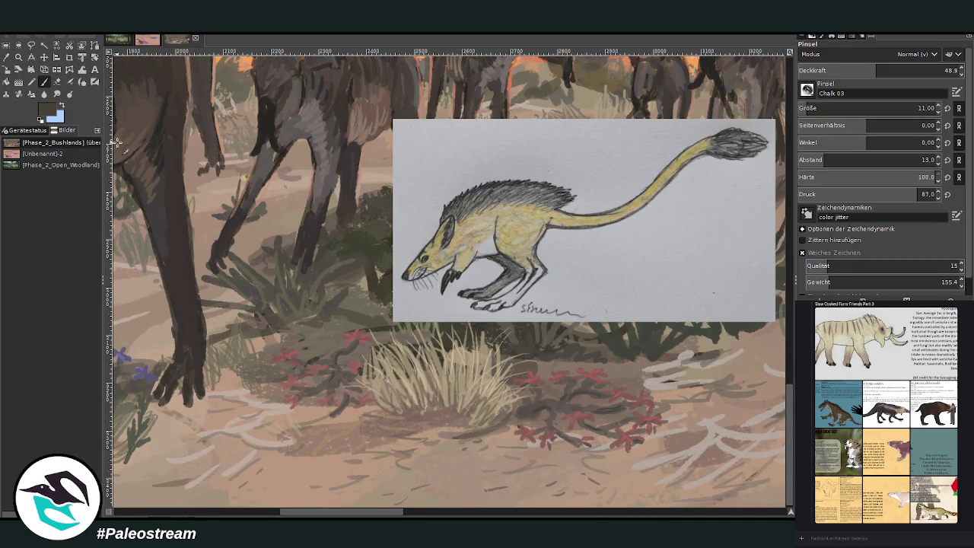
left_click(918, 108)
left_click_drag(860, 70, 894, 73)
scroll(875, 108, "down", 3)
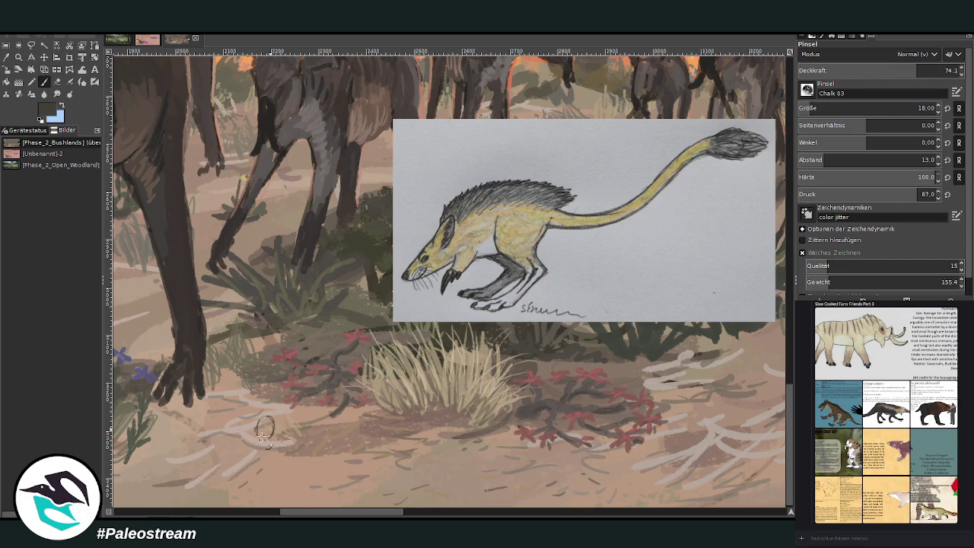
left_click_drag(251, 435, 256, 444)
mouse_move(277, 420)
left_mouse_down()
mouse_move(278, 437)
mouse_move(276, 422)
left_mouse_up()
mouse_move(262, 410)
left_mouse_down()
mouse_move(253, 357)
mouse_move(259, 444)
mouse_move(277, 433)
mouse_move(262, 438)
left_mouse_up()
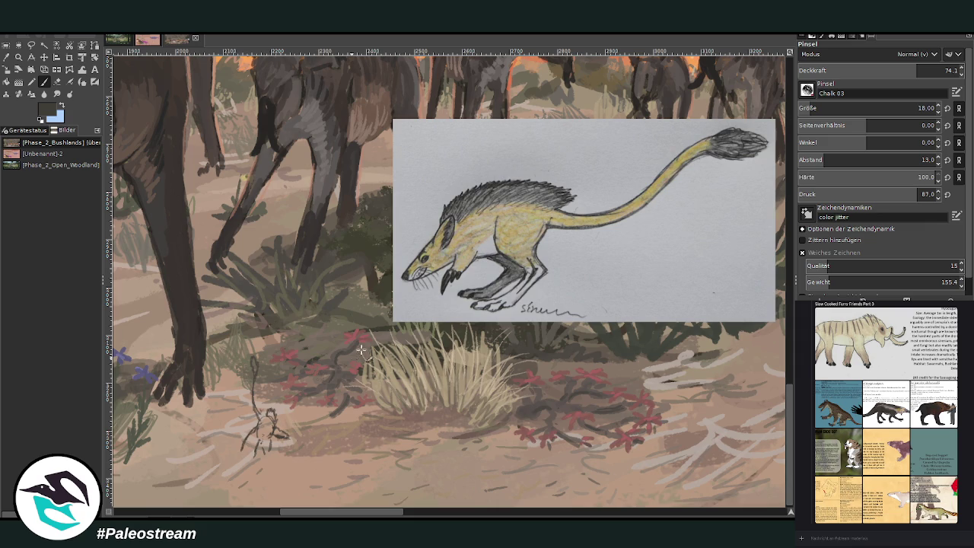
Sketch a second long-tailed creature to the right and refine the first one's body.
mouse_move(352, 426)
left_mouse_down()
mouse_move(363, 464)
mouse_move(363, 428)
left_mouse_up()
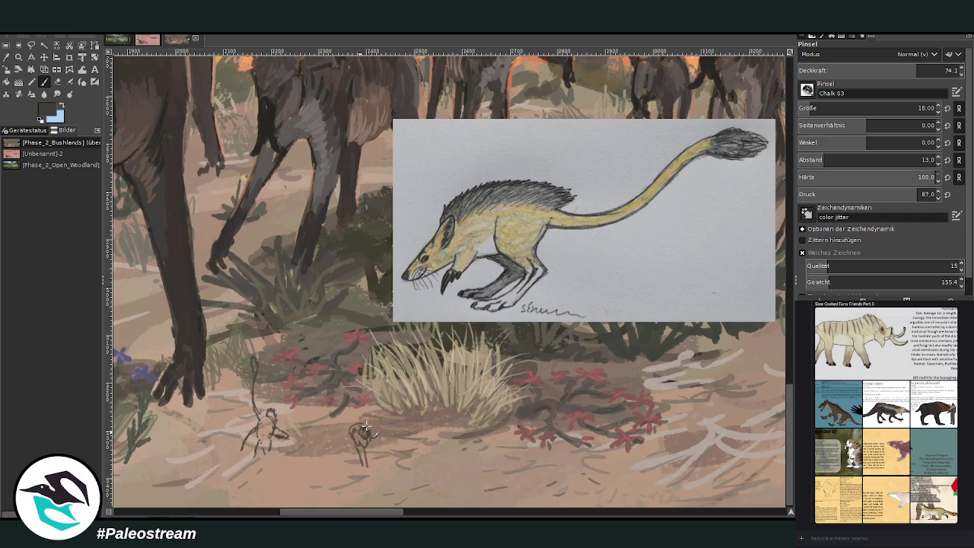
mouse_move(332, 359)
left_mouse_down()
mouse_move(350, 427)
mouse_move(357, 415)
mouse_move(365, 463)
left_mouse_up()
mouse_move(251, 432)
left_mouse_down()
mouse_move(261, 446)
mouse_move(268, 415)
mouse_move(262, 437)
mouse_move(251, 406)
left_mouse_up()
scroll(363, 408, "left", 3)
scroll(302, 373, "left", 4)
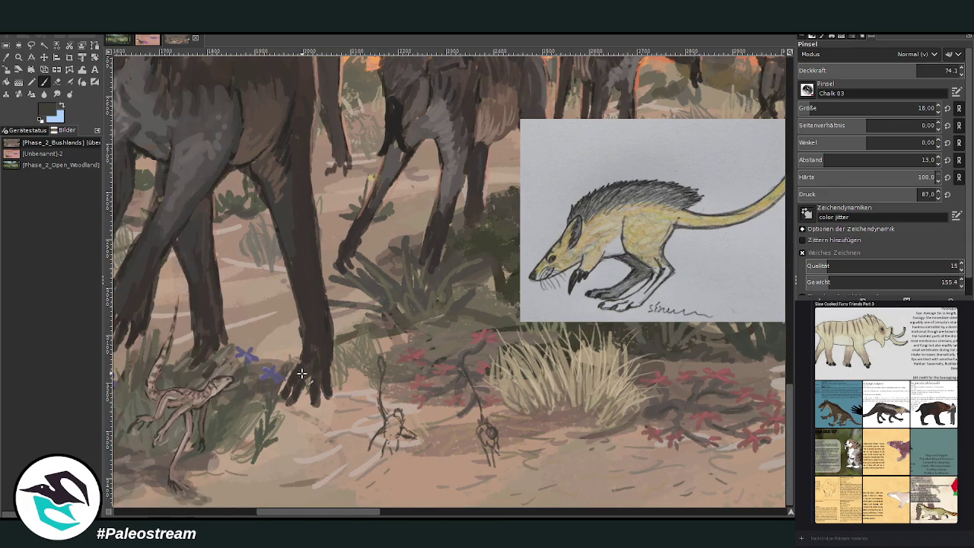
At brush size 26, sketch a third creature by the leg and add lighter head strokes.
left_click_drag(868, 108, 883, 108)
left_click_drag(913, 70, 910, 70)
left_click_drag(262, 292, 274, 300)
scroll(317, 510, "left", 2)
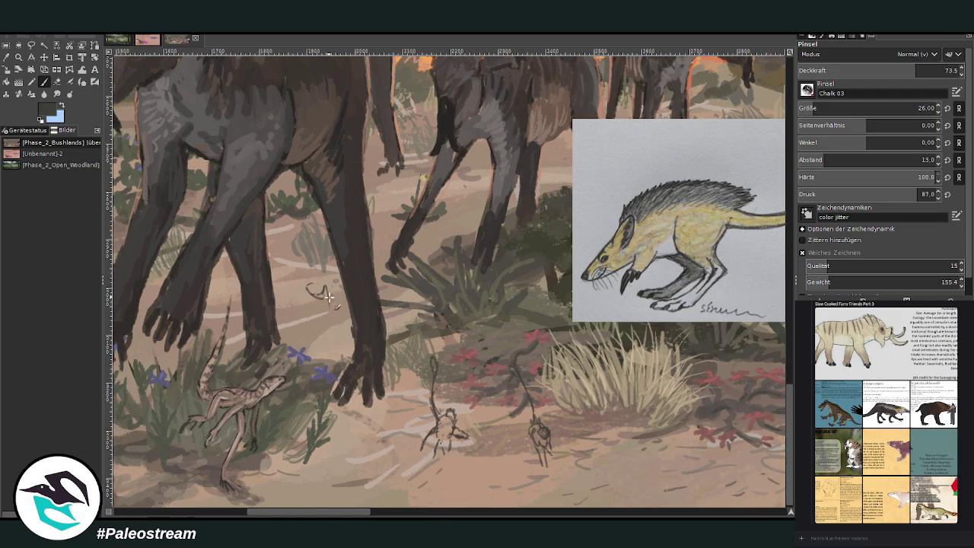
left_click_drag(324, 288, 327, 312)
mouse_move(295, 283)
left_mouse_down()
mouse_move(321, 294)
mouse_move(324, 283)
left_mouse_up()
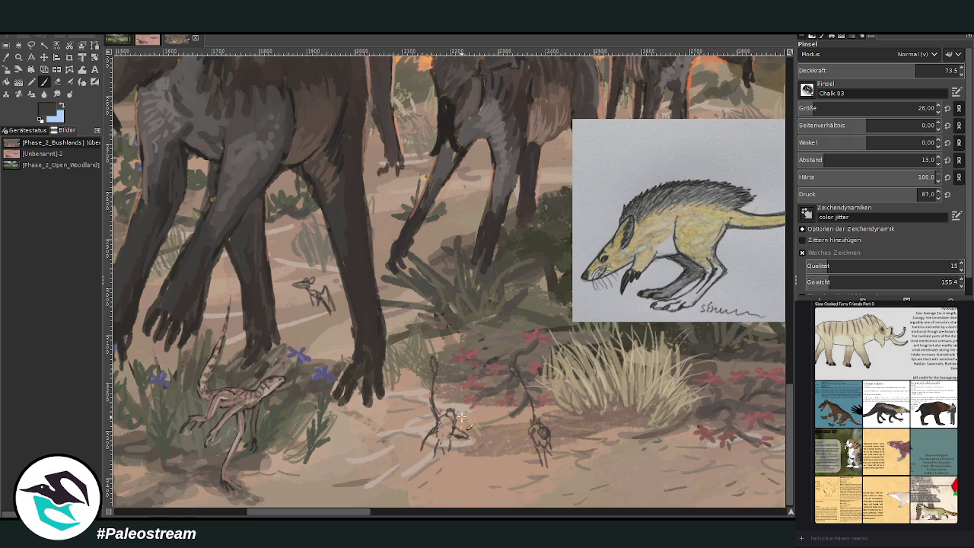
left_click_drag(451, 423, 462, 435)
left_click_drag(320, 279, 329, 290)
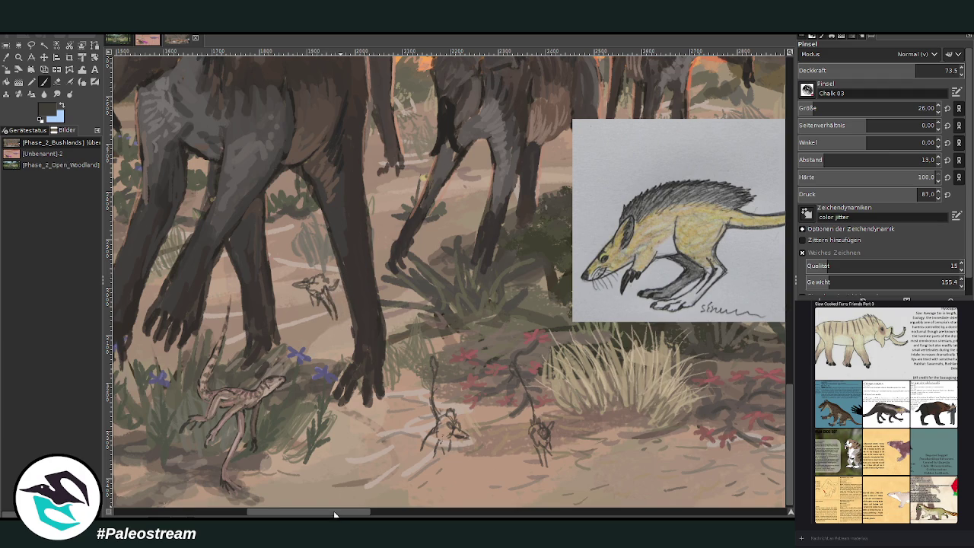
left_click_drag(336, 513, 351, 514)
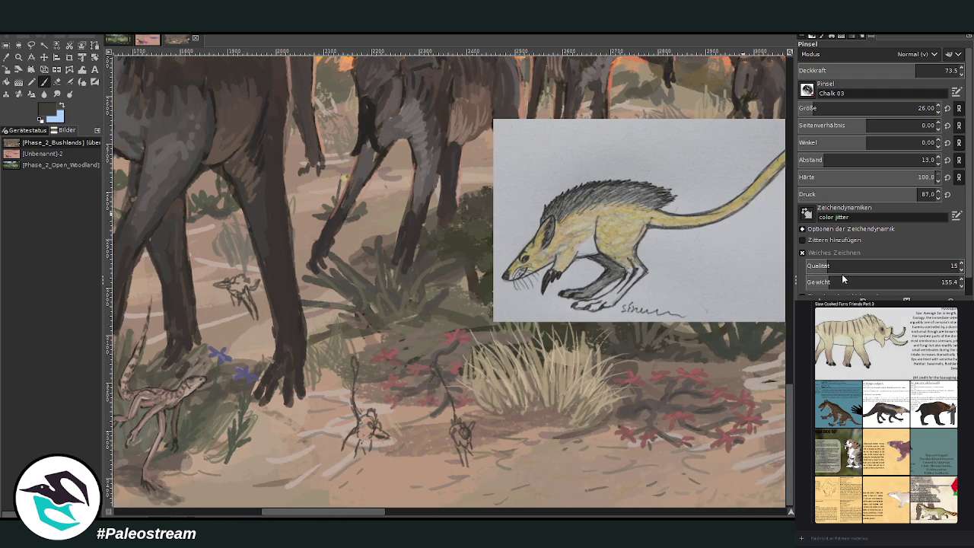
With a tan tone, brush size 45 and opacity 82, paint light colour onto a small creature.
left_click(779, 213, "ctrl")
left_click_drag(875, 108, 902, 108)
left_click_drag(905, 70, 917, 70)
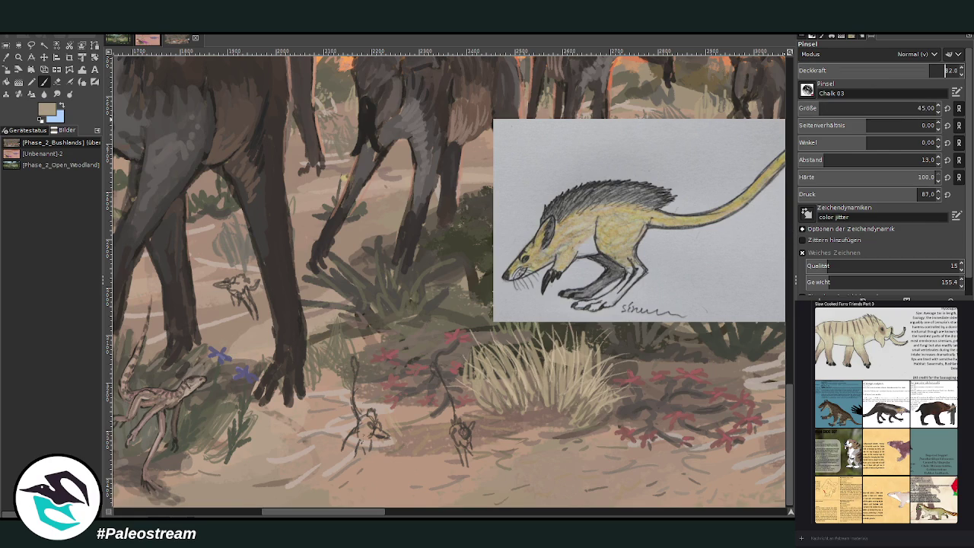
left_click(771, 235, "ctrl")
left_click(770, 236, "ctrl")
left_click_drag(240, 287, 245, 296)
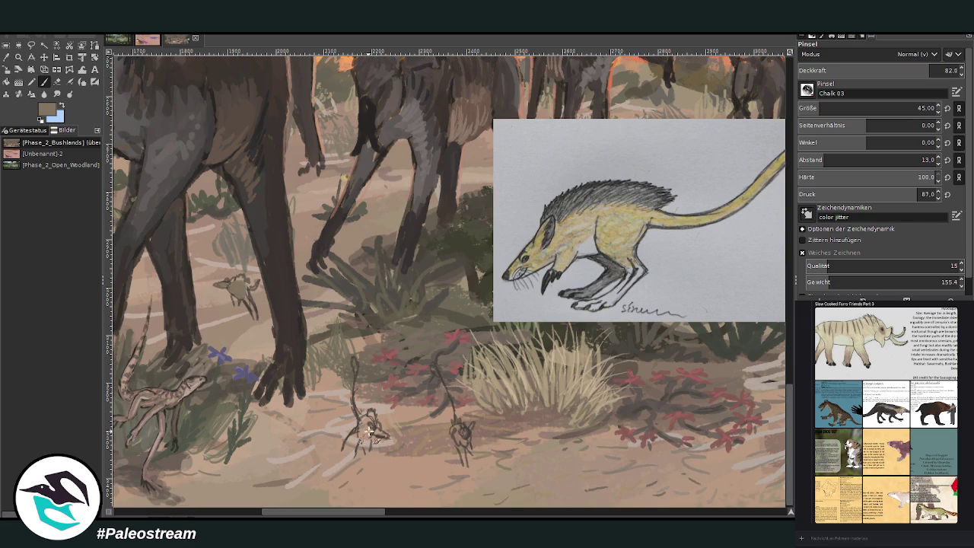
Fill the creatures' bodies with olive-yellow and shade them with dark grey-brown from the reference.
left_click(780, 235, "ctrl")
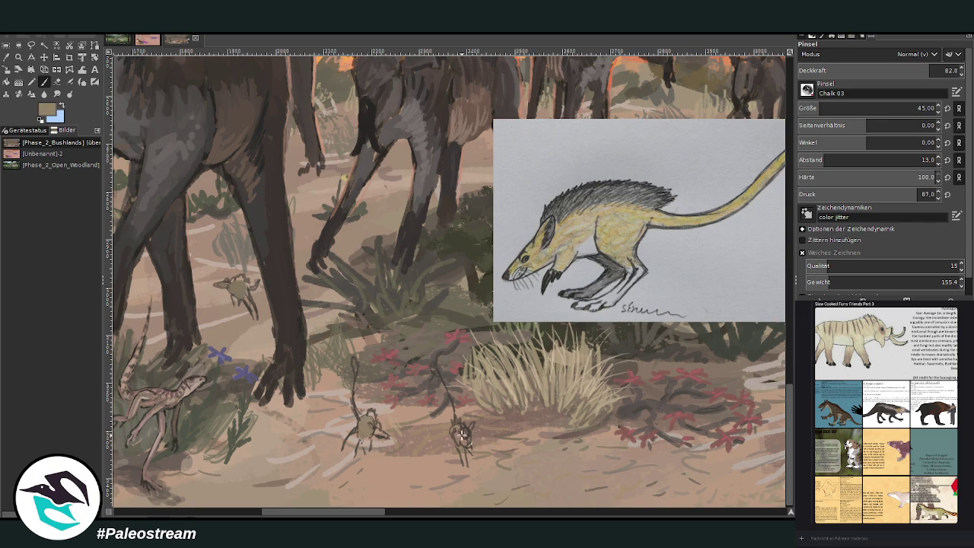
left_click_drag(464, 437, 455, 423)
left_click(771, 227, "ctrl")
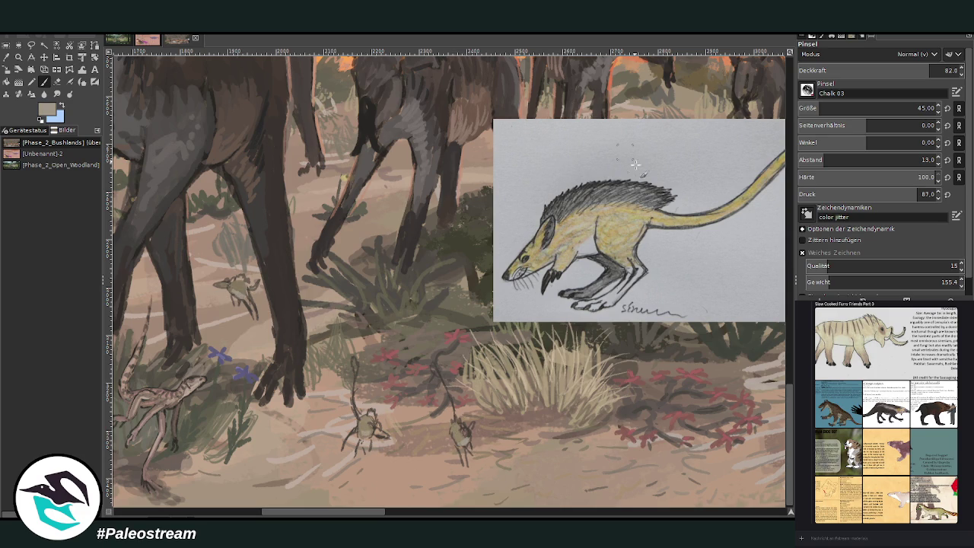
left_click(766, 234, "ctrl")
left_click_drag(454, 442, 467, 461)
left_click_drag(365, 426, 350, 448)
left_click_drag(366, 411, 356, 400)
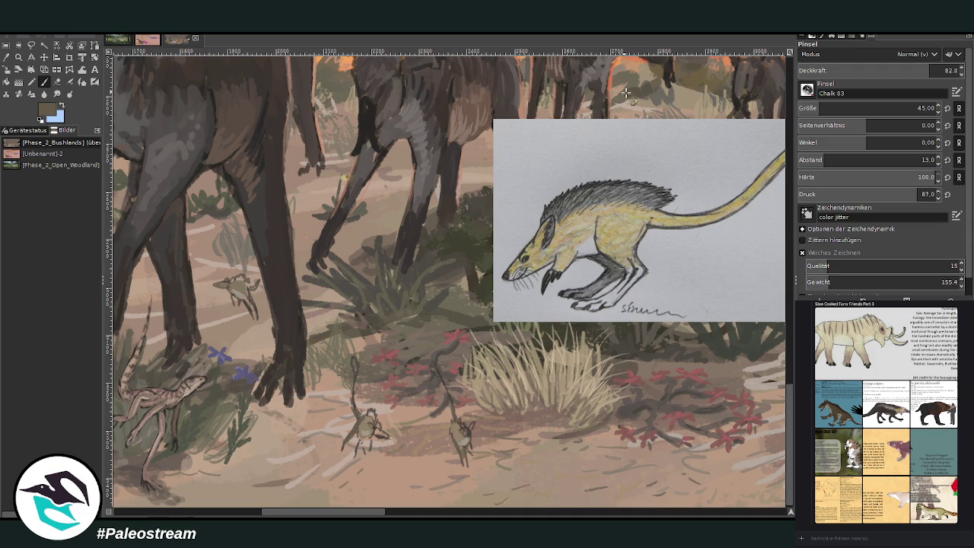
With a smaller light beige brush at opacity 56.5, add faint highlights along both tails.
key("bracketleft")
key("bracketleft")
key("bracketleft")
left_click_drag(352, 397, 356, 361)
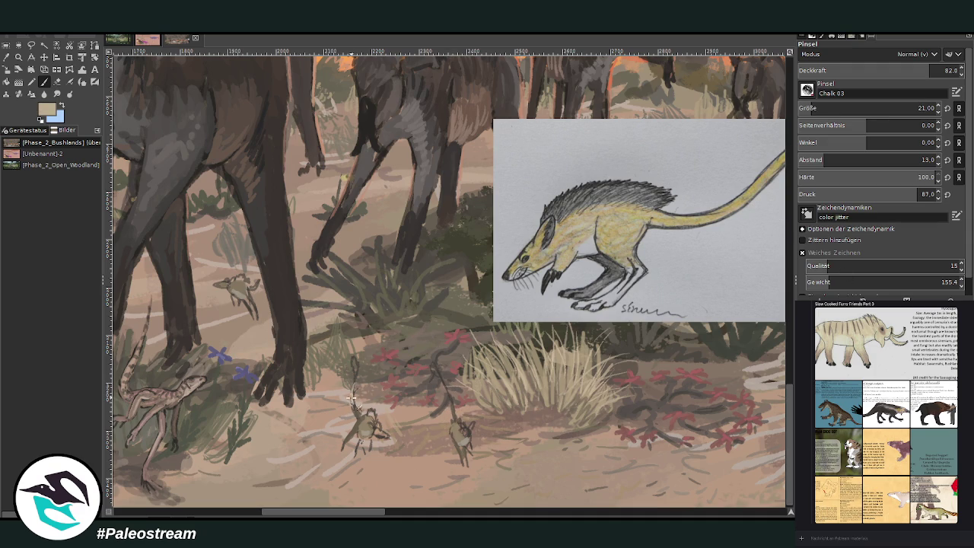
mouse_move(440, 382)
left_mouse_down()
mouse_move(450, 405)
mouse_move(431, 368)
left_mouse_up()
left_click(889, 70)
left_click_drag(455, 407, 429, 365)
left_click_drag(359, 400, 361, 355)
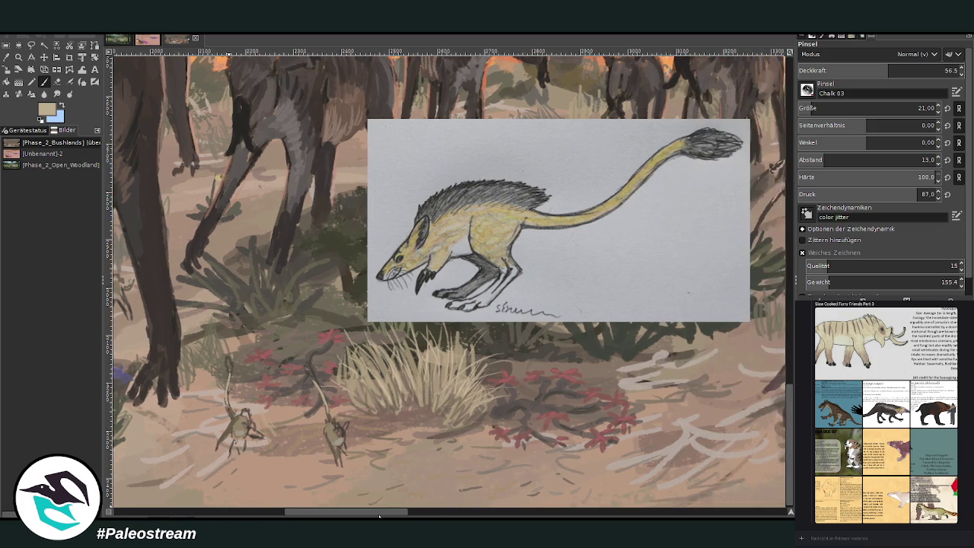
left_click_drag(355, 506, 373, 508)
left_click(771, 235, "ctrl")
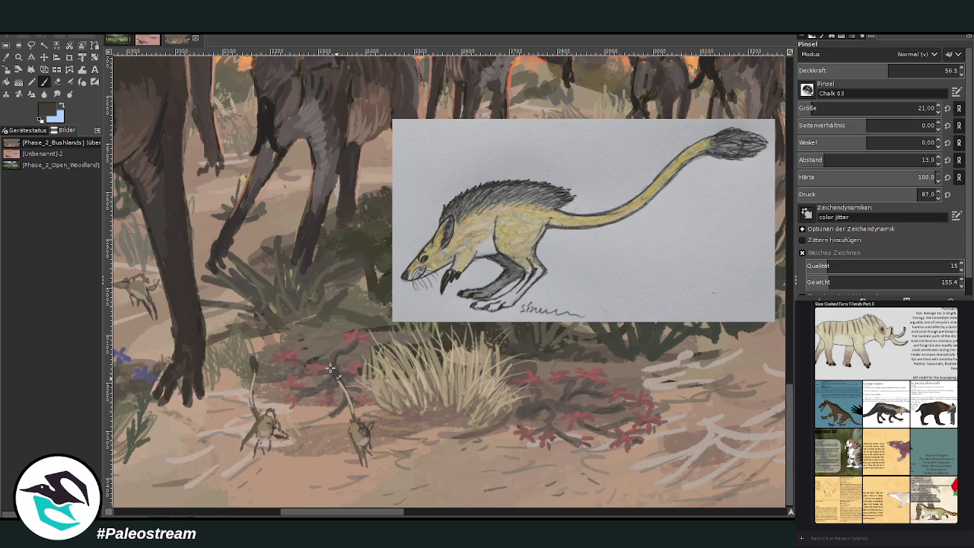
Darken the right small creature's tail and extend it further upward.
left_click_drag(338, 376, 332, 354)
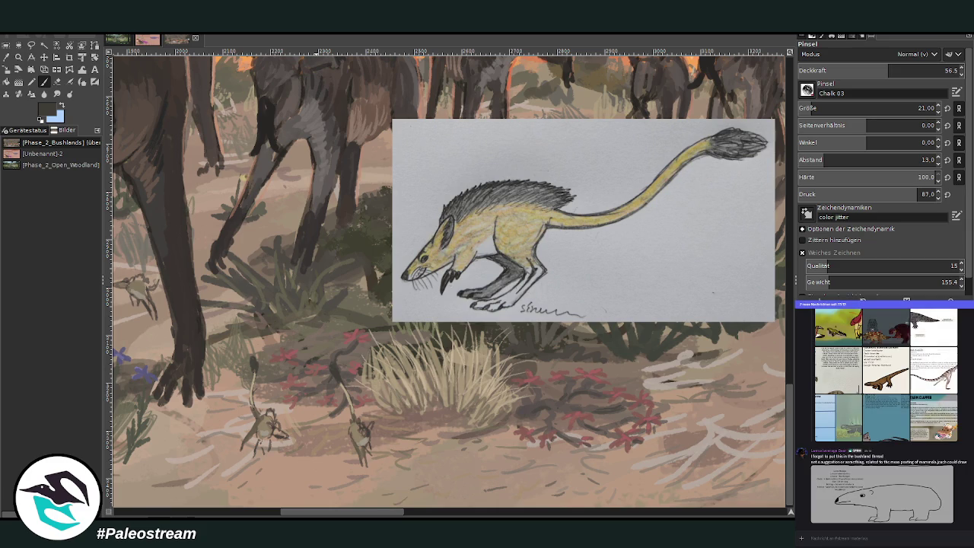
scroll(350, 484, "left", 3)
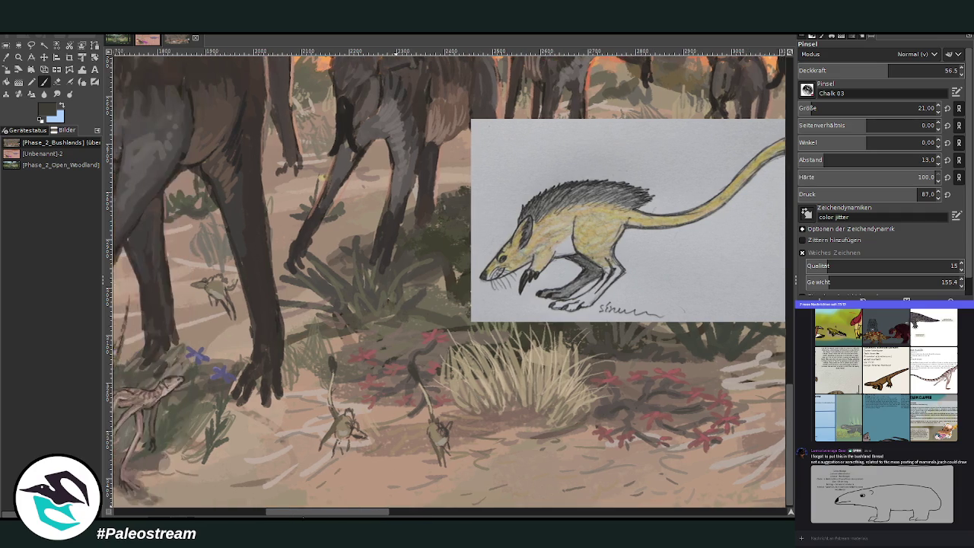
Darken both small animals and add tan and brown touches at opacity 70.3.
scroll(305, 442, "left", 1)
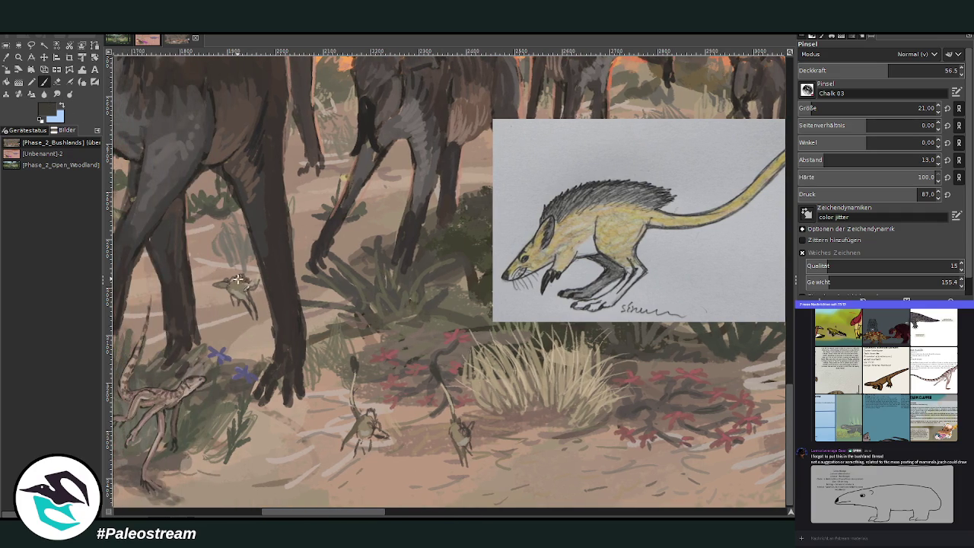
left_click_drag(370, 418, 376, 424)
left_click_drag(455, 422, 475, 437)
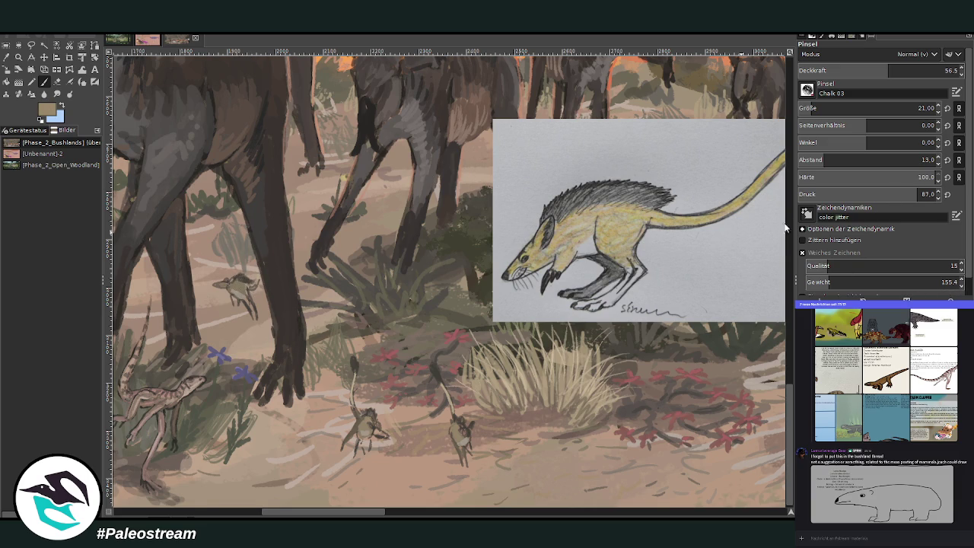
left_click_drag(374, 428, 382, 436)
left_click(910, 70)
left_click_drag(376, 430, 385, 440)
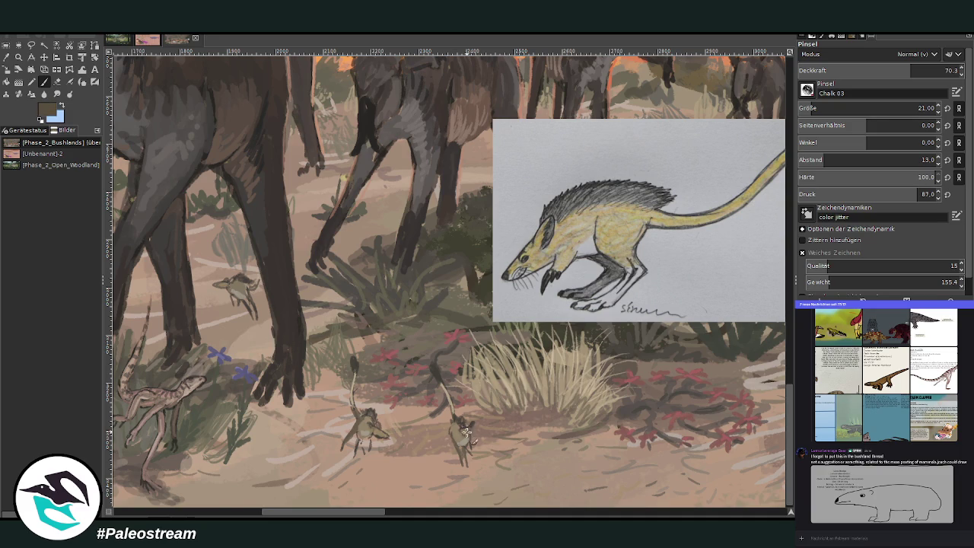
left_click_drag(373, 426, 388, 445)
Paint light paper-colour and near-black touches on both animals using colours sampled from the reference.
left_click(772, 245, "ctrl")
left_click_drag(383, 415, 377, 438)
left_click(763, 236, "ctrl")
left_click_drag(455, 416, 472, 437)
left_click(672, 215, "ctrl")
left_click_drag(360, 430, 373, 457)
left_click(778, 237, "ctrl")
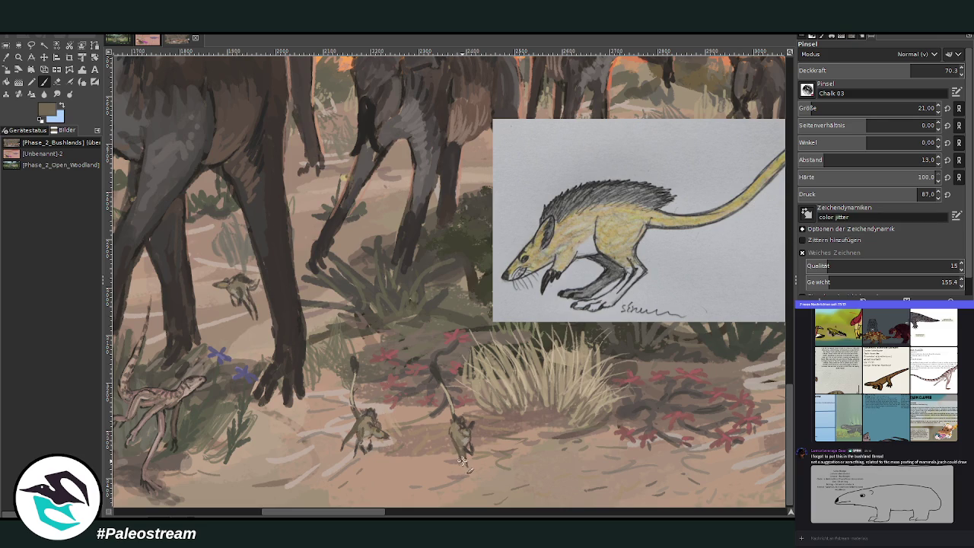
Sample a colour from the painting and set the brush to opacity 59, size 26.
left_click(7, 57)
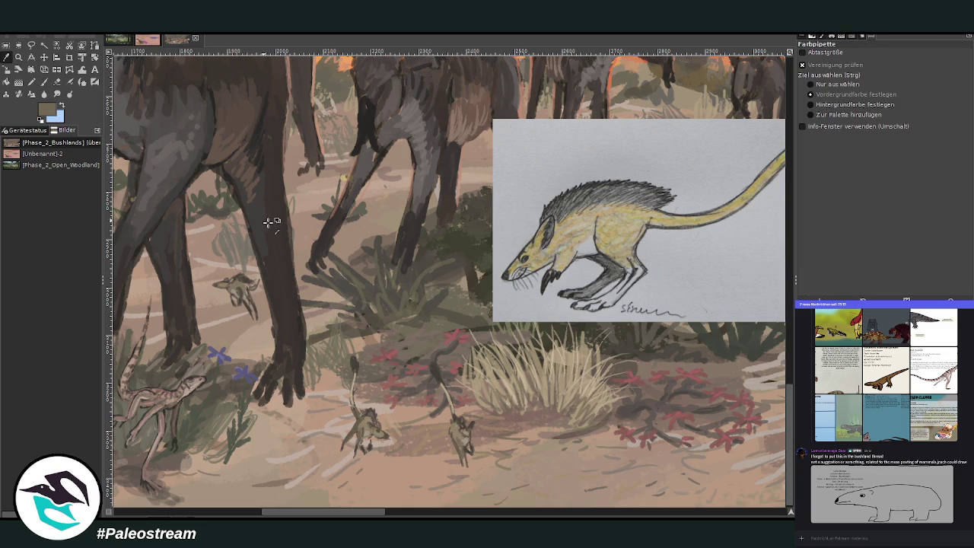
left_click(732, 370)
key("p")
scroll(867, 108, "up", 5)
left_click(896, 70)
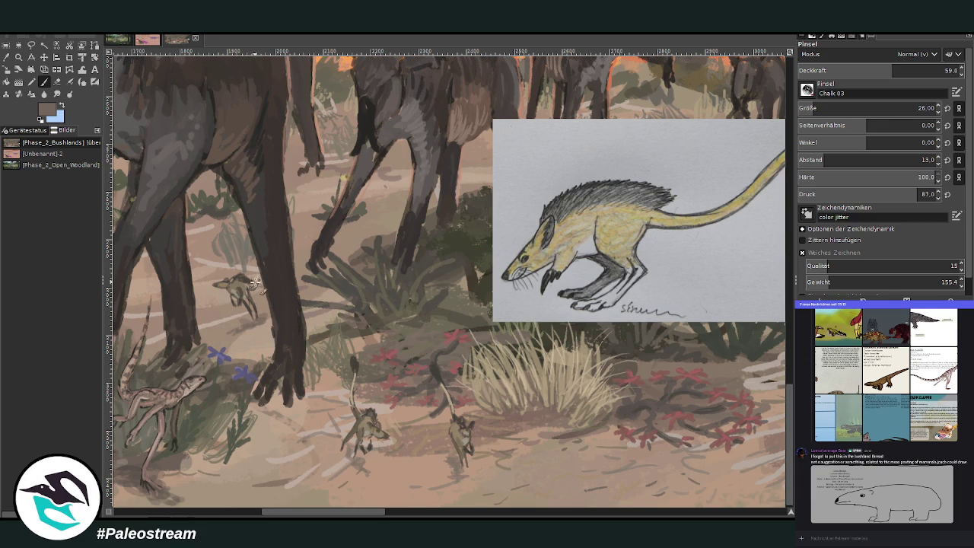
Fit the whole image in the window, then zoom in on the triceratops and fire line.
scroll(197, 336, "down", 1, "ctrl")
scroll(197, 335, "down", 1, "ctrl")
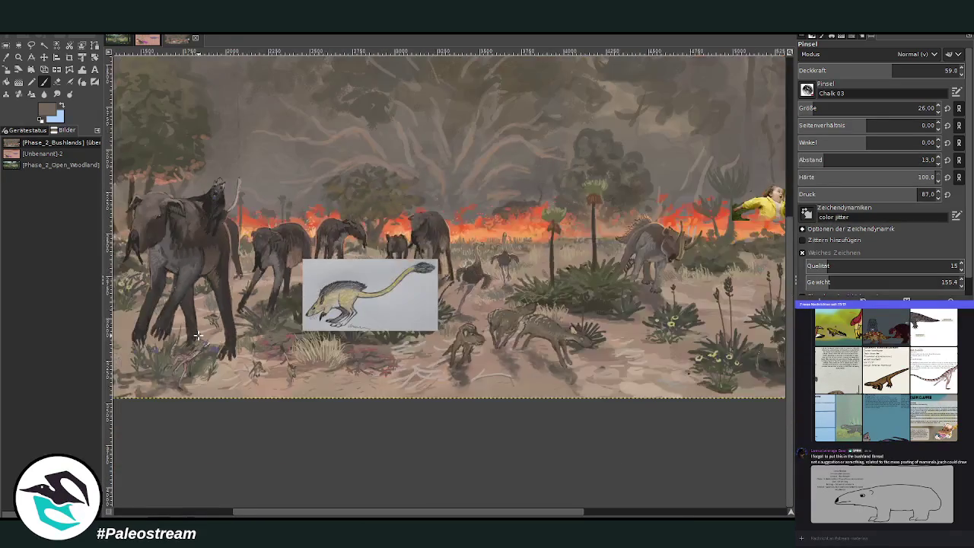
scroll(197, 336, "down", 1, "ctrl")
scroll(197, 335, "left", 2)
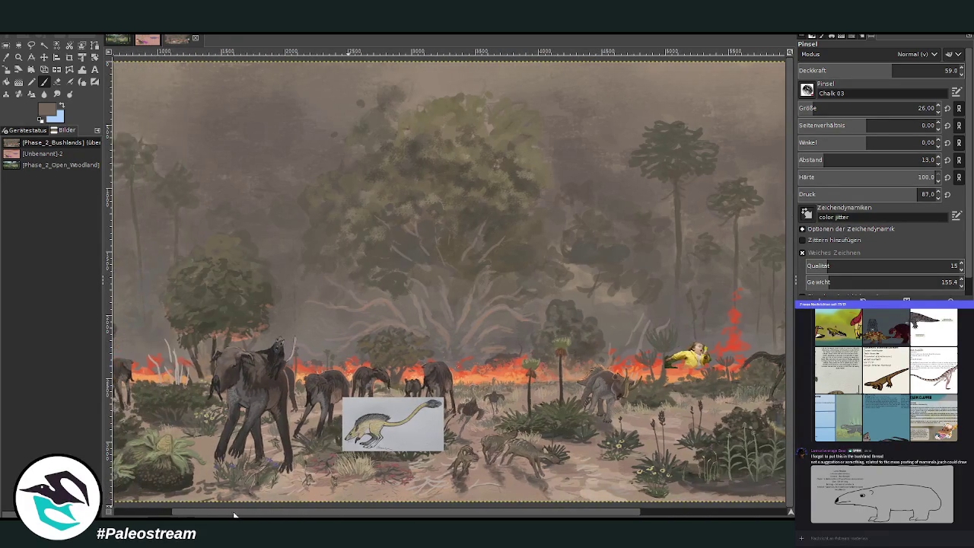
key("z")
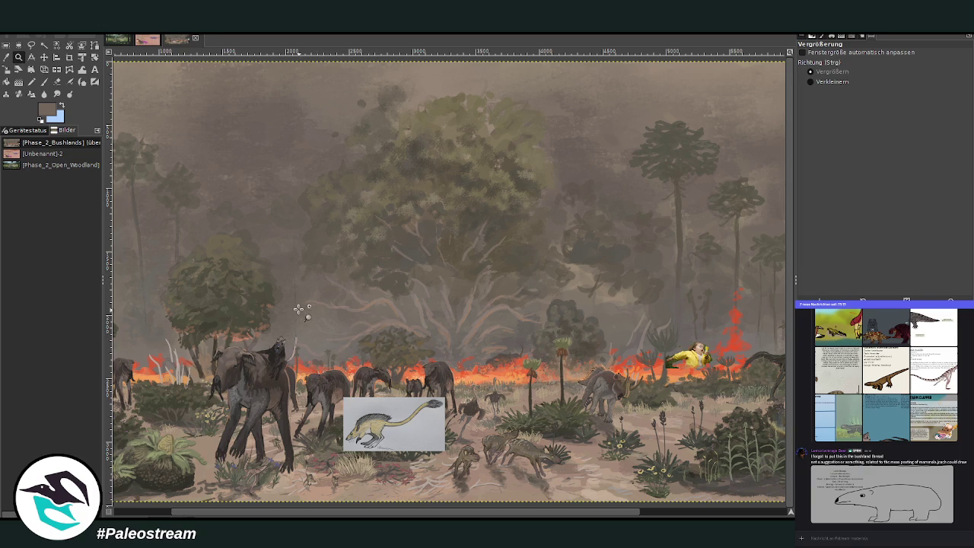
left_click(311, 315)
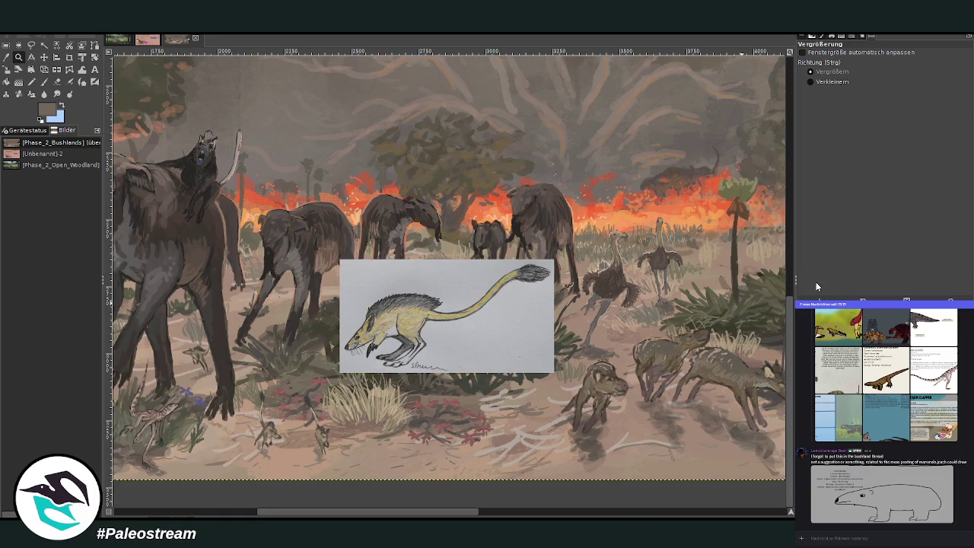
key("minus")
key("minus")
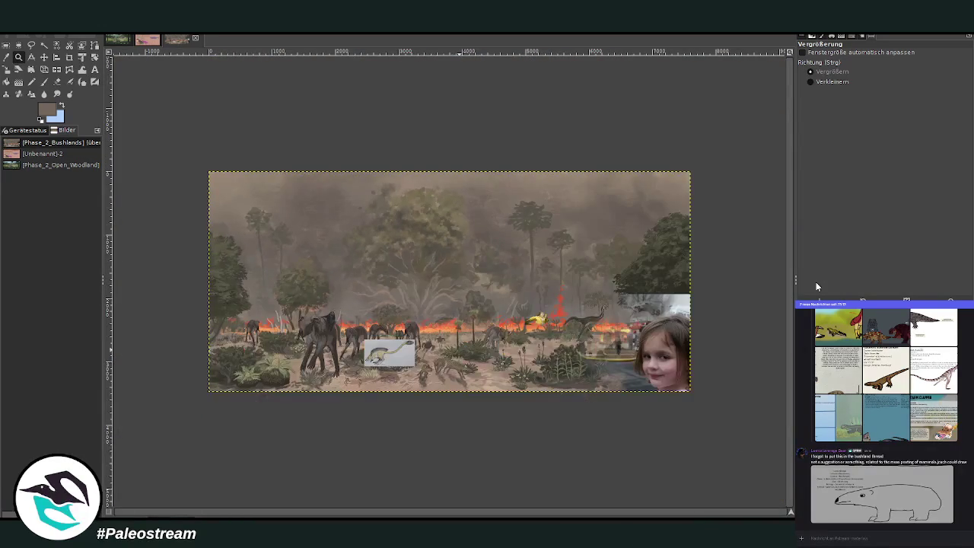
left_click_drag(424, 248, 555, 405)
left_click_drag(323, 140, 533, 402)
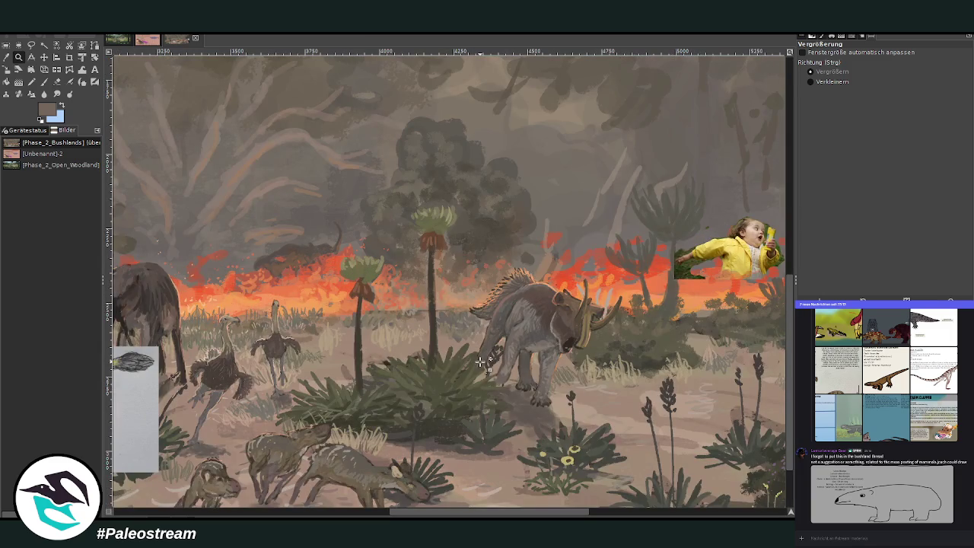
Undo and redo the last change, leaving the painting as it was, and return to the brush.
left_click(43, 57)
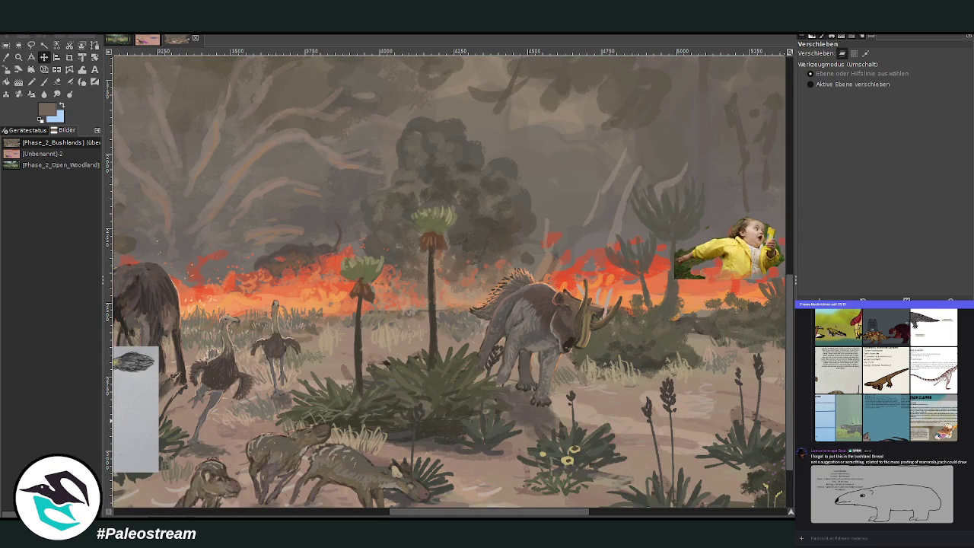
key("ctrl+z")
key("ctrl+y")
key("p")
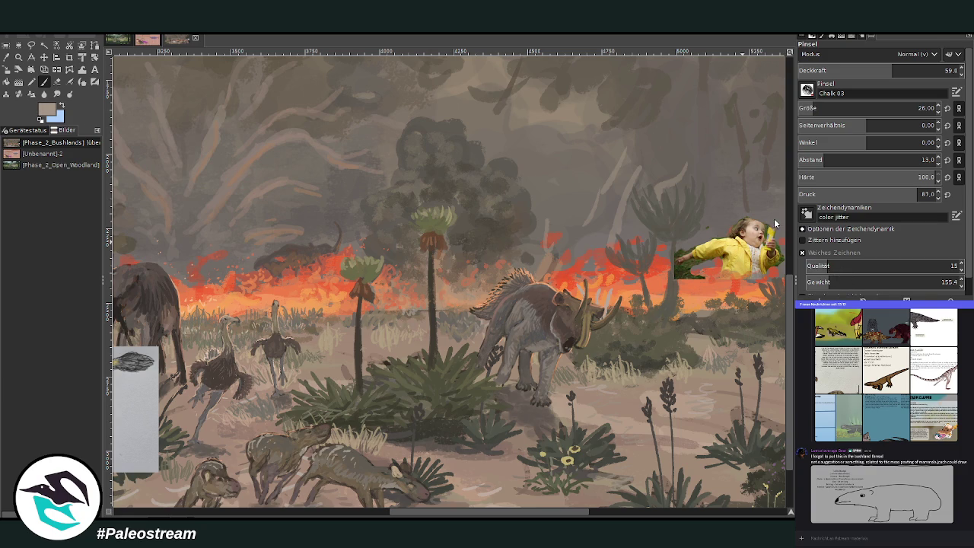
With brush size 227 and opacity 11.4, brighten the smoke above the triceratops frill.
left_click(914, 108)
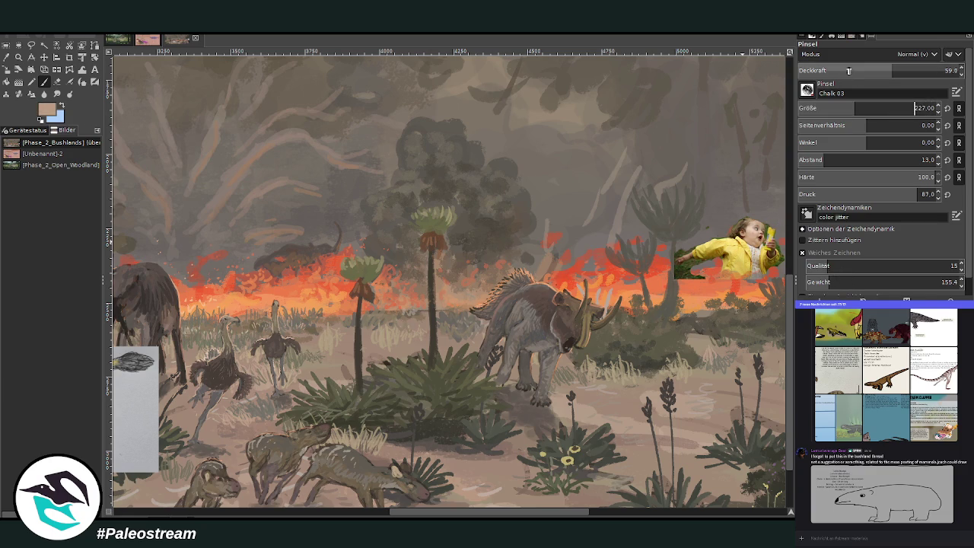
left_click(840, 70)
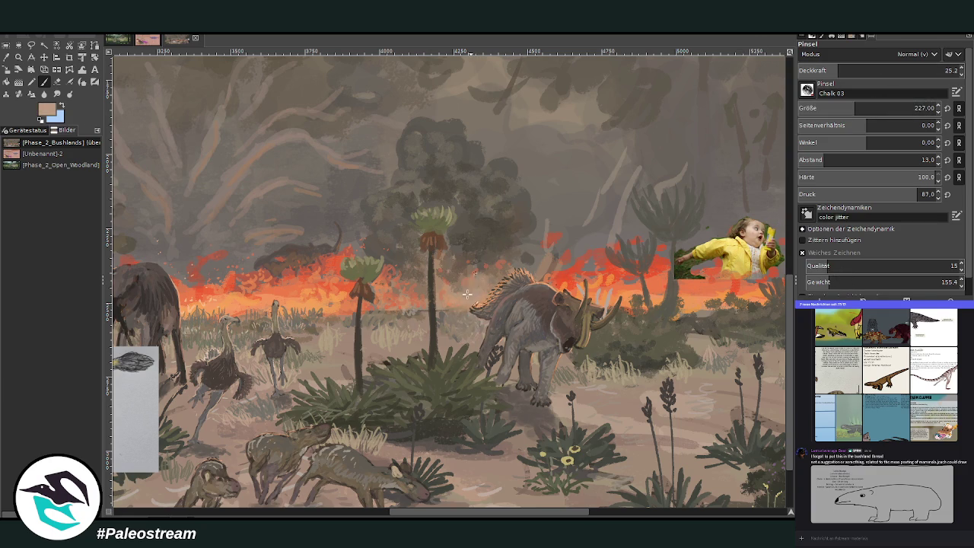
left_click(816, 70)
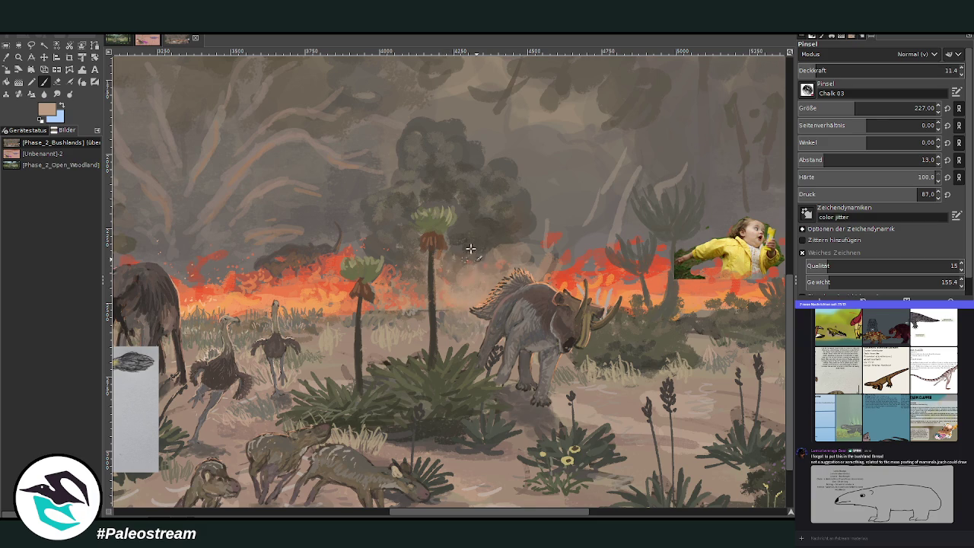
mouse_move(477, 262)
left_mouse_down()
mouse_move(540, 262)
mouse_move(472, 208)
mouse_move(563, 228)
mouse_move(513, 216)
mouse_move(479, 250)
mouse_move(486, 224)
mouse_move(494, 251)
mouse_move(571, 274)
left_mouse_up()
Smudge the smoke above the triceratops to blend it softly.
key("s")
left_click_drag(552, 220, 480, 180)
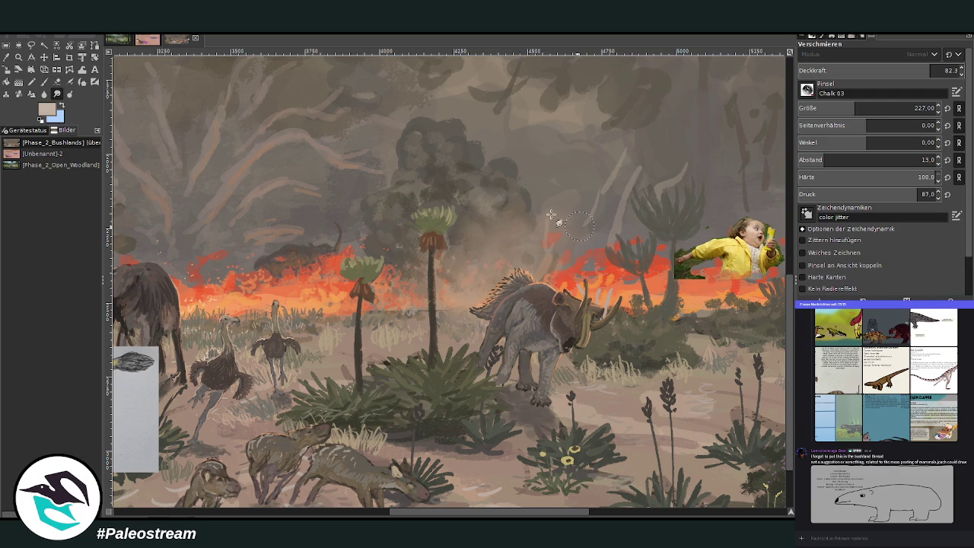
scroll(392, 155, "down", 3)
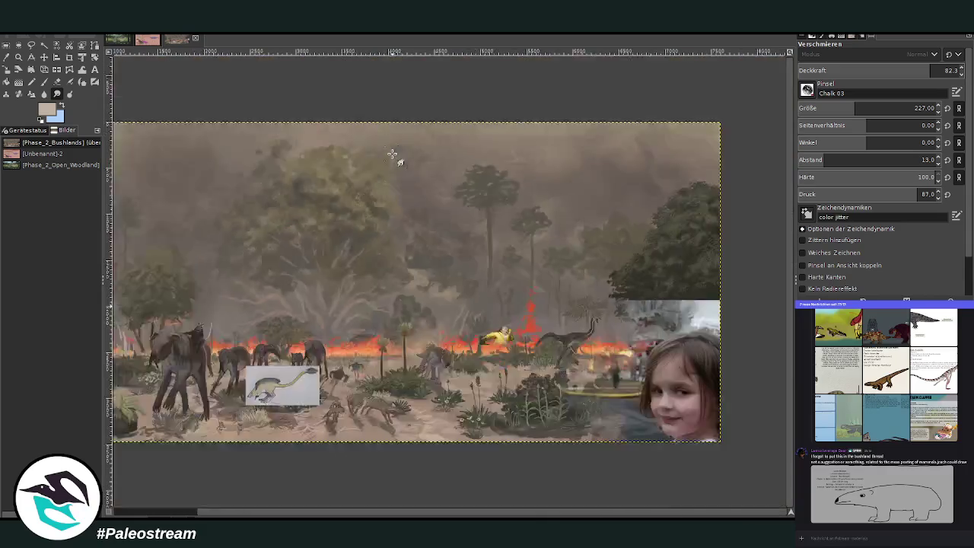
Zoom into the fire and lower scene, then pan across to the elephant herd and reference drawing.
scroll(392, 154, "down", 1)
left_click(19, 57)
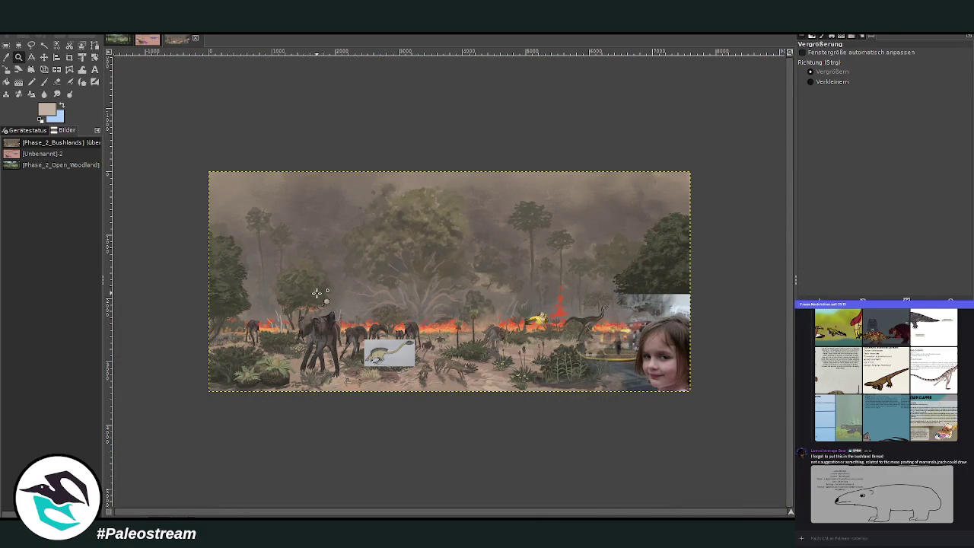
left_click_drag(422, 299, 468, 343)
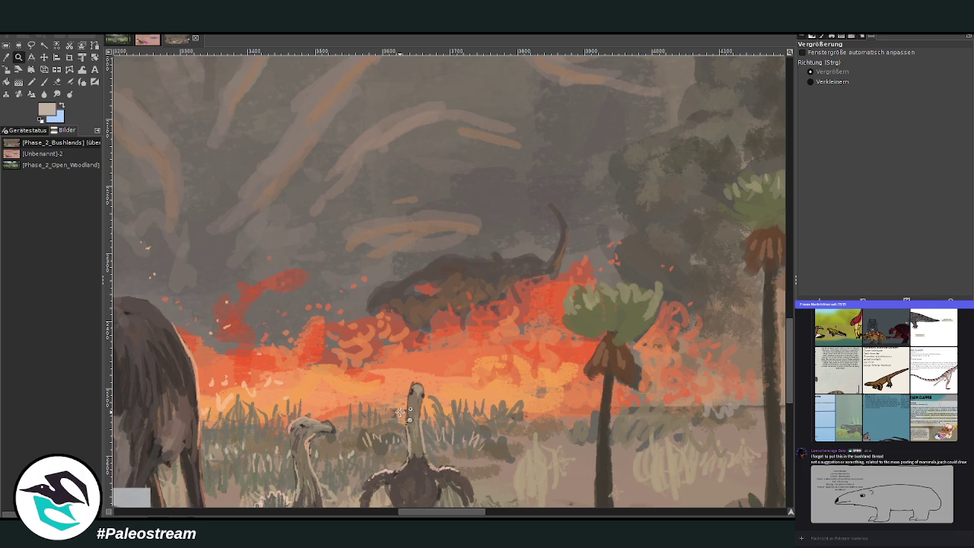
scroll(410, 392, "down", 4)
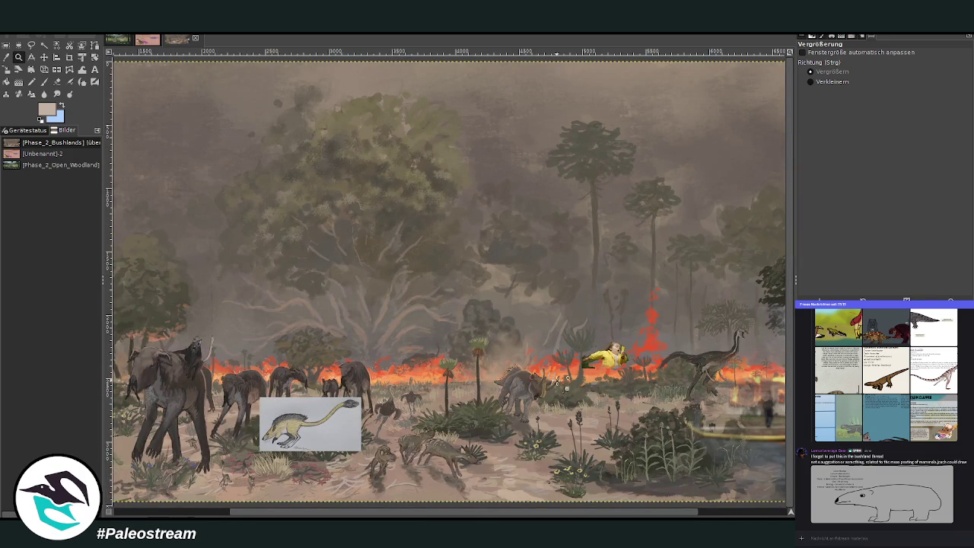
left_click_drag(509, 266, 676, 509)
mouse_move(502, 513)
left_mouse_down()
mouse_move(609, 512)
mouse_move(380, 515)
left_mouse_up()
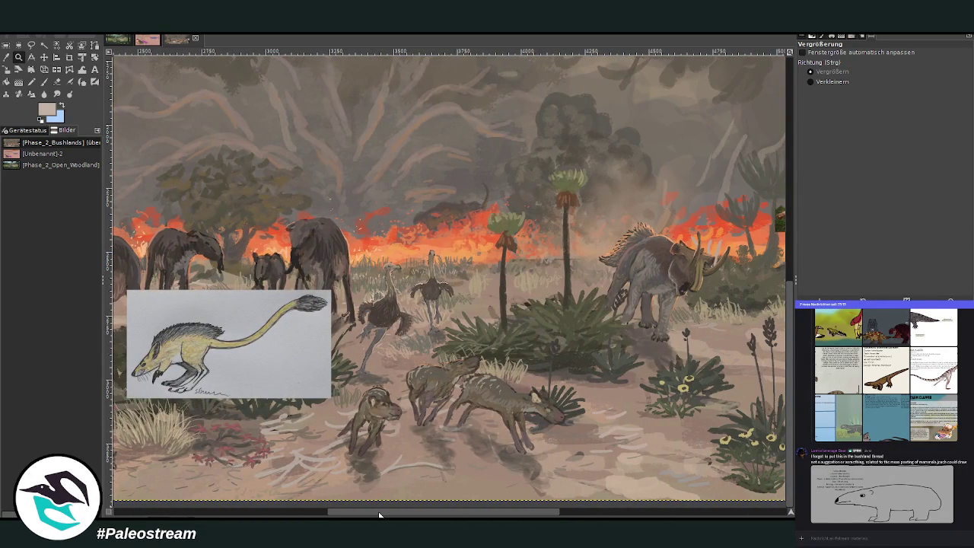
left_click_drag(401, 502, 175, 504)
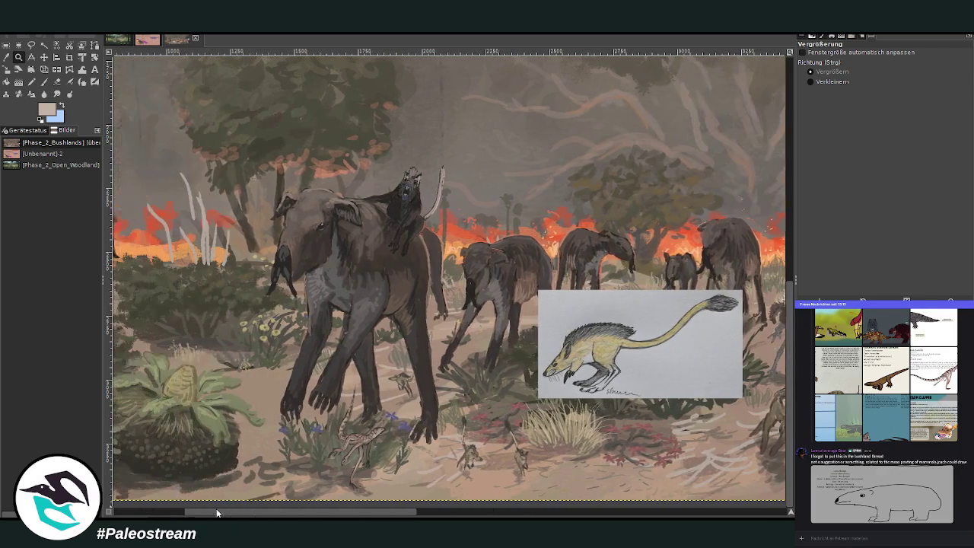
left_click_drag(176, 505, 192, 506)
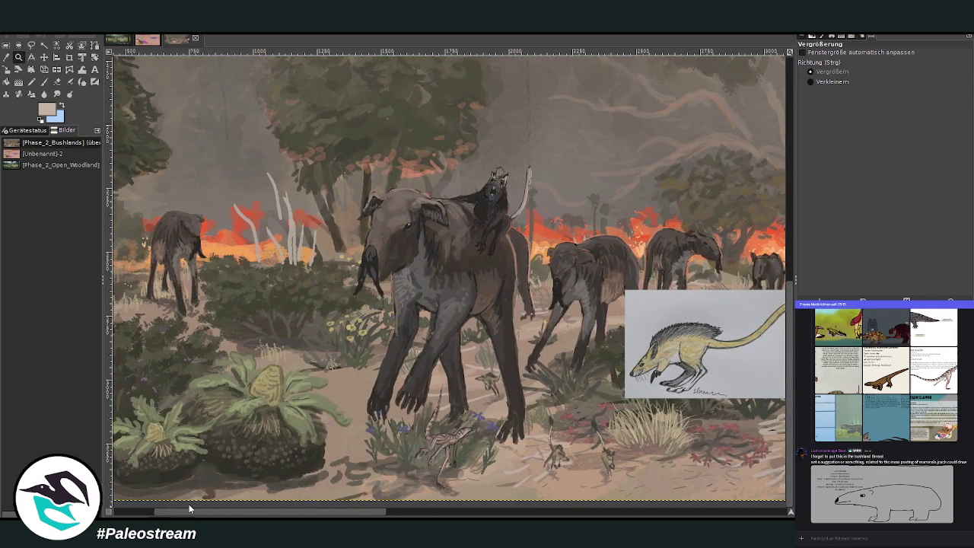
left_click_drag(263, 511, 288, 514)
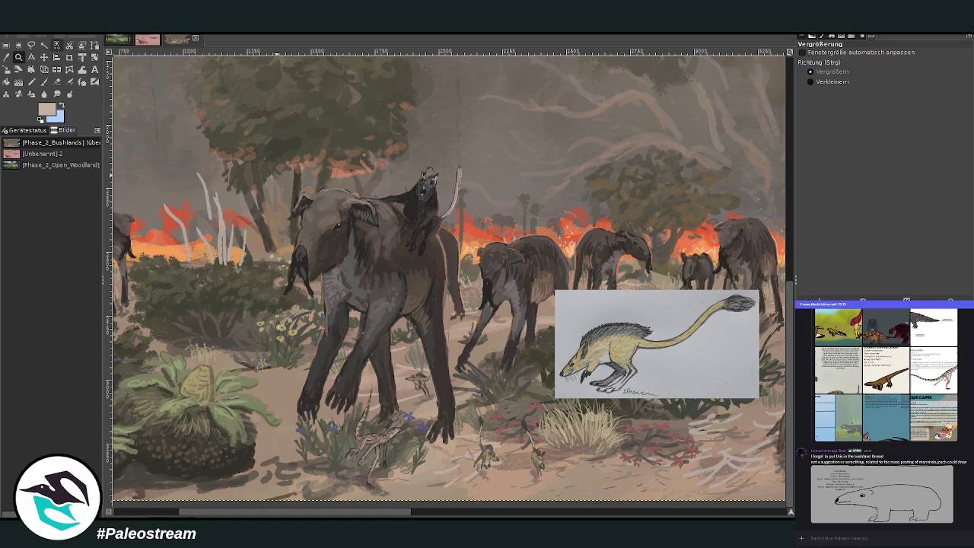
left_click(31, 45)
Lasso the small creatures, copy and paste them, and flip the pasted copy.
left_click_drag(497, 484, 569, 472)
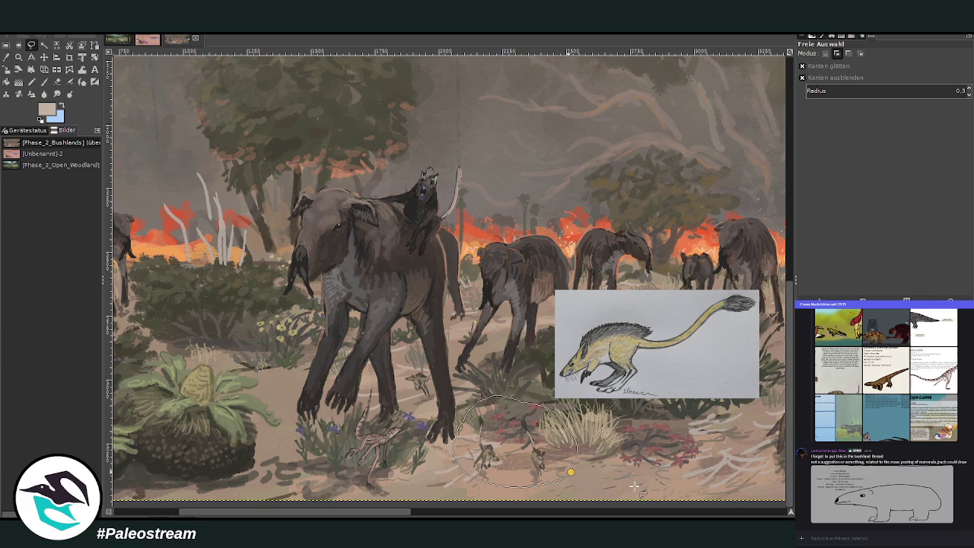
key("Return")
key("ctrl+c")
key("ctrl+v")
key("z")
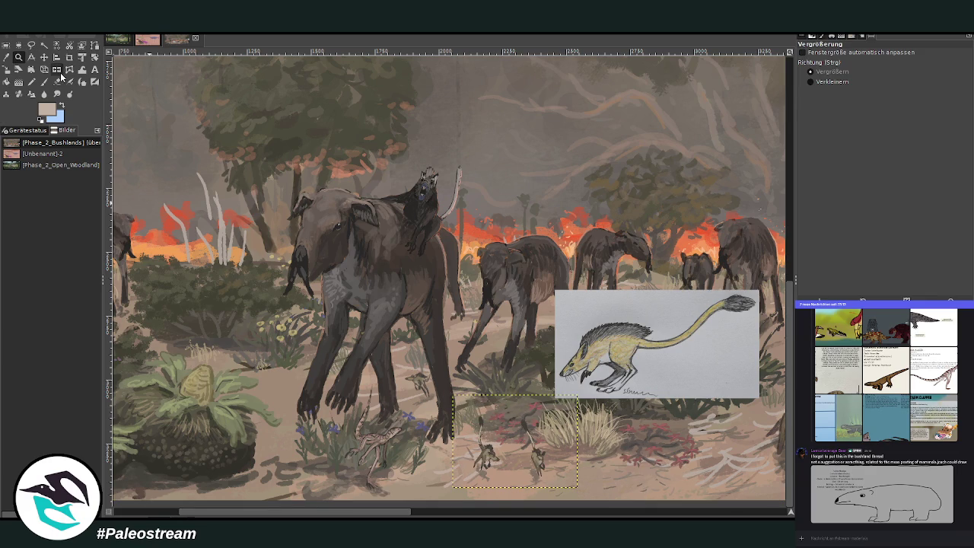
key("shift+f")
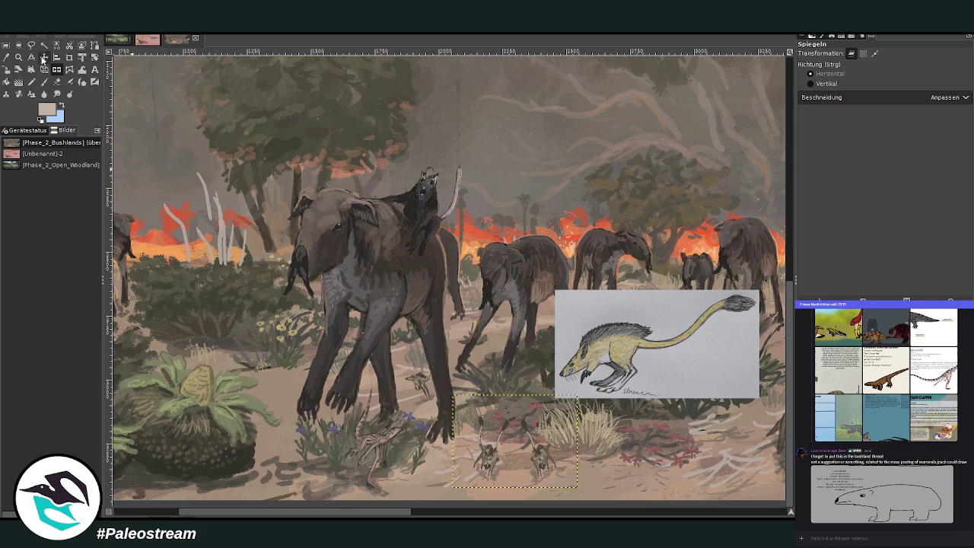
Move the pasted creatures onto the ground beside the leafy plant with the yellow cone.
left_click(44, 57)
left_click_drag(507, 433, 696, 429)
left_click_drag(392, 516, 502, 516)
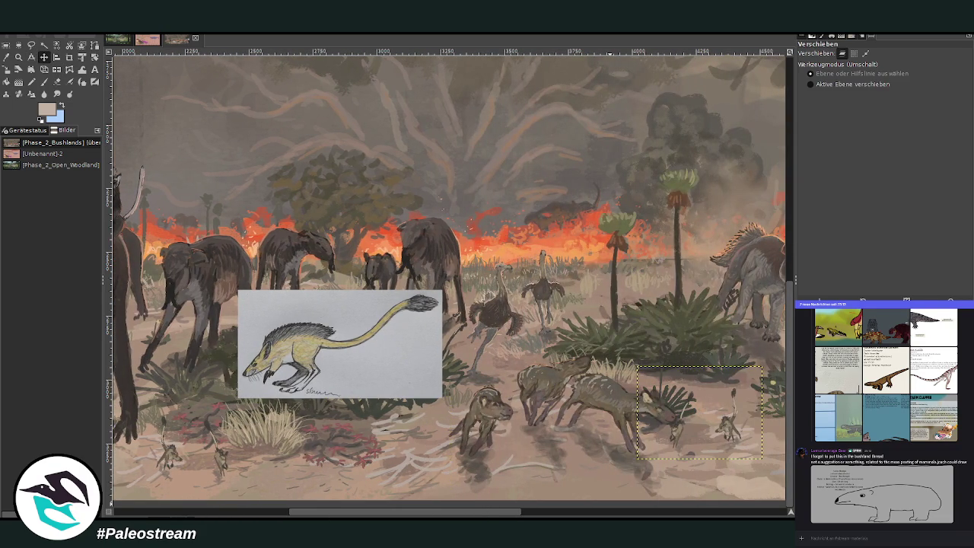
left_click_drag(500, 516, 586, 516)
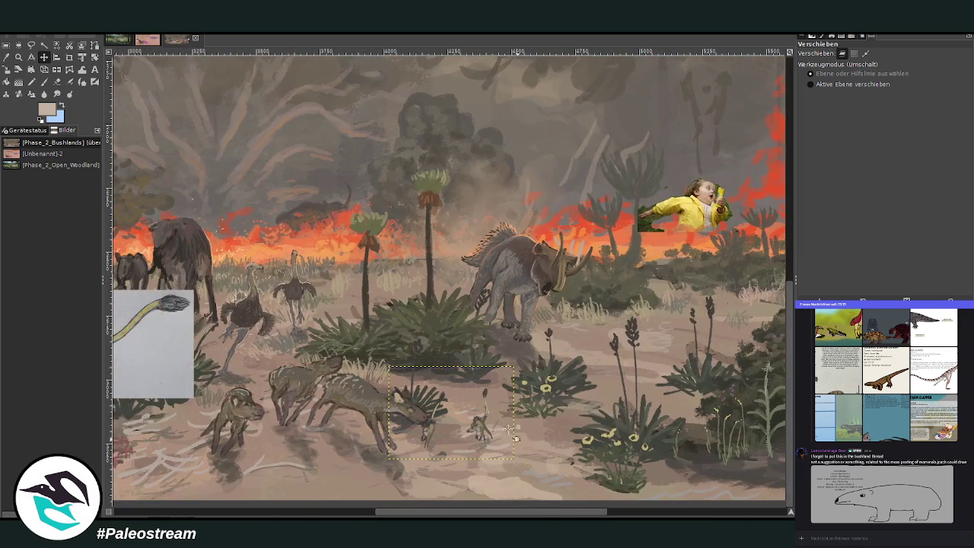
left_click_drag(485, 436, 274, 439)
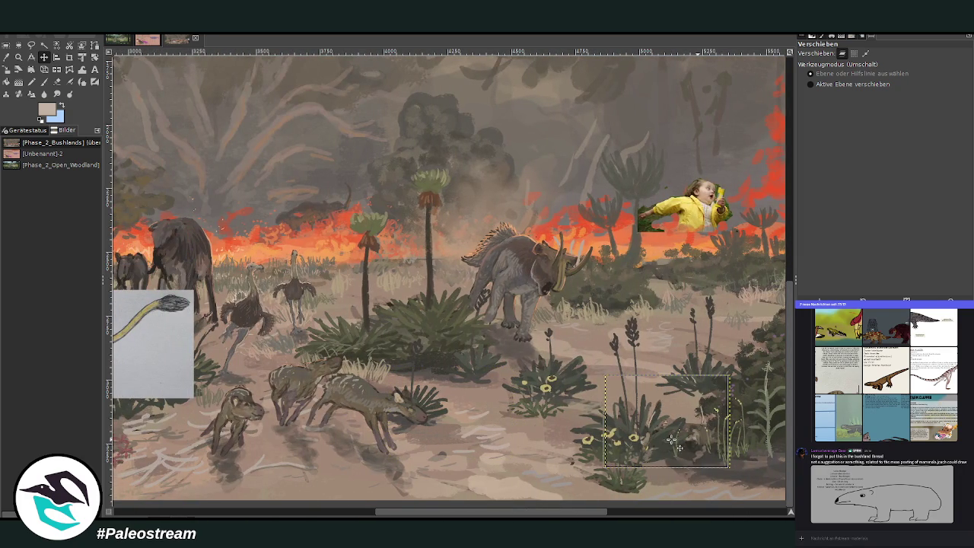
left_click_drag(394, 516, 259, 516)
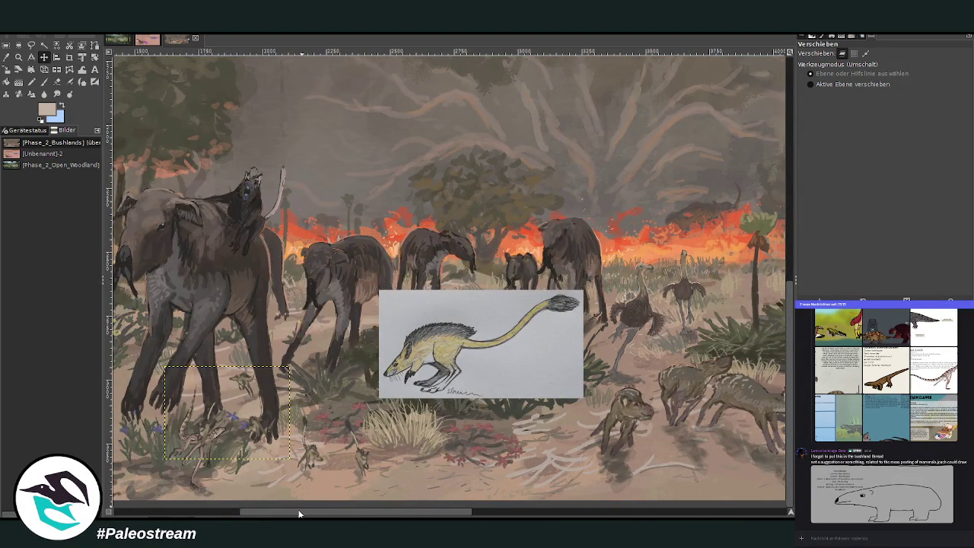
left_click_drag(300, 511, 122, 515)
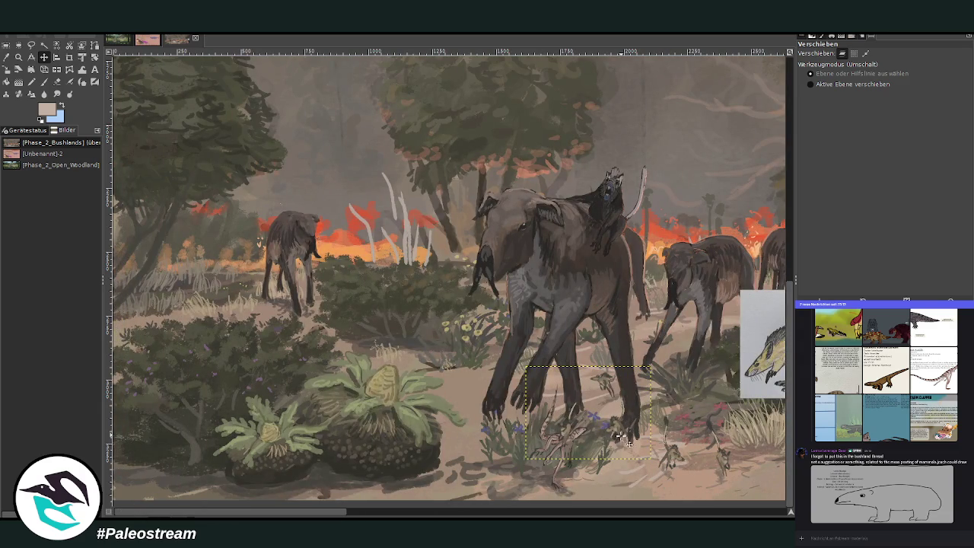
mouse_move(620, 427)
left_mouse_down()
mouse_move(495, 395)
mouse_move(492, 375)
left_mouse_up()
Scale the pasted creature copy down to 366×272 pixels.
left_click(6, 69)
left_click(6, 69)
left_click(430, 344)
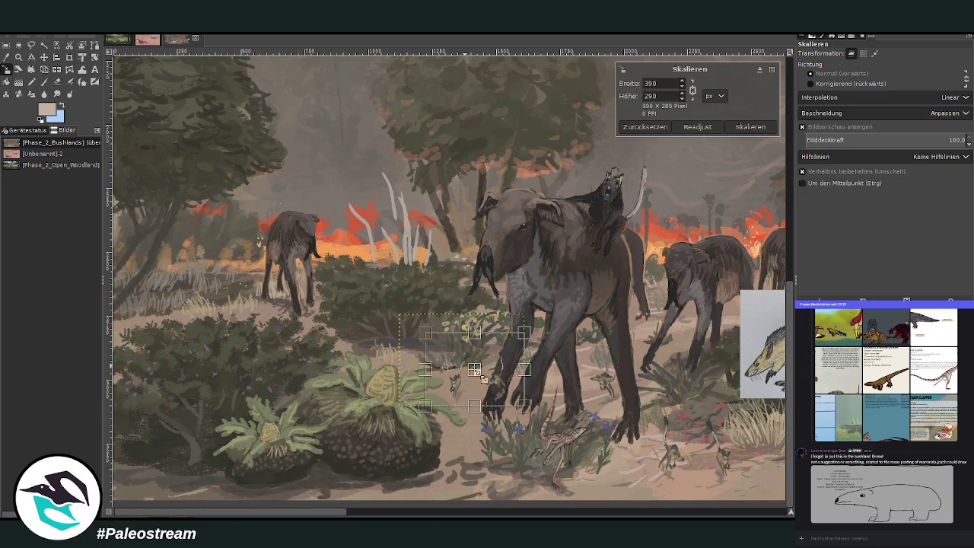
left_click_drag(471, 367, 468, 358)
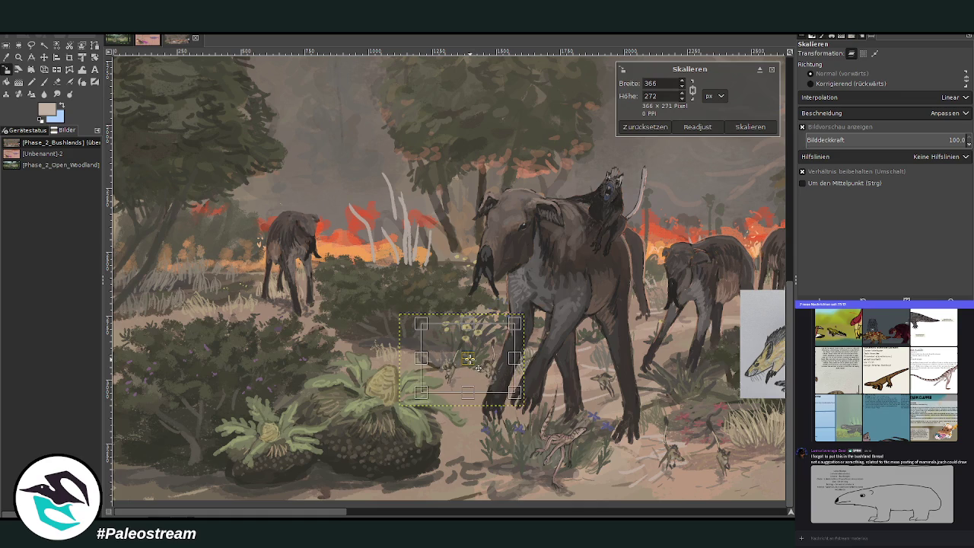
left_click(751, 126)
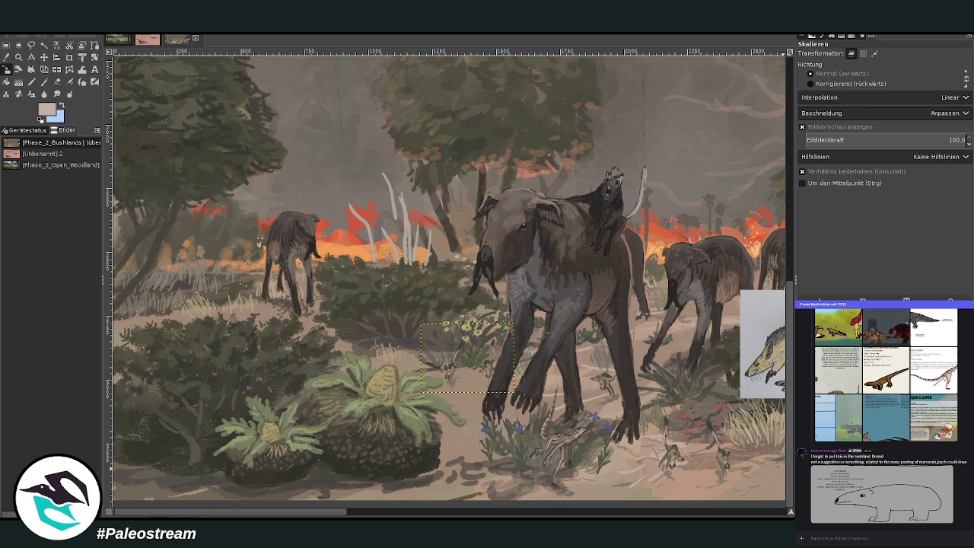
Shift the pasted creatures about 110 px left and mirror them horizontally.
left_click(44, 57)
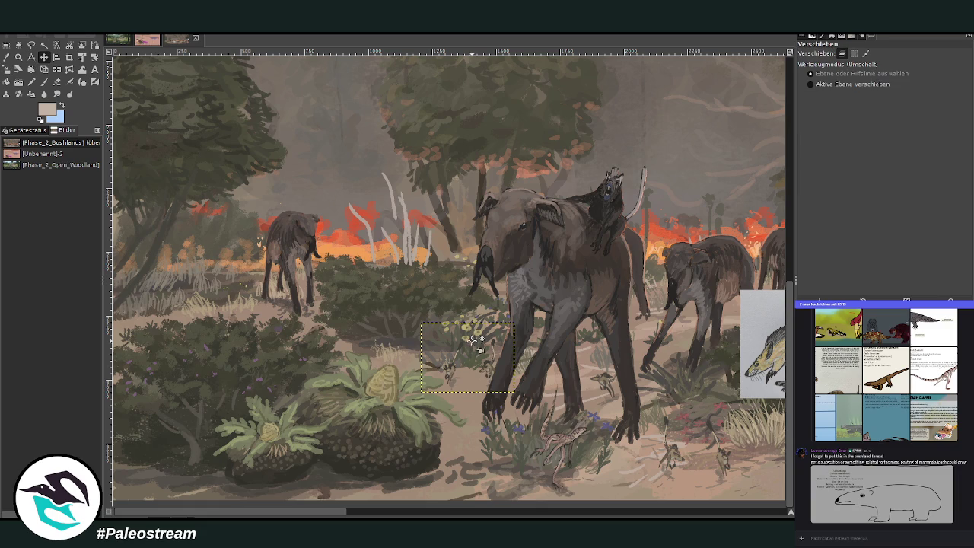
left_click_drag(449, 369, 366, 373)
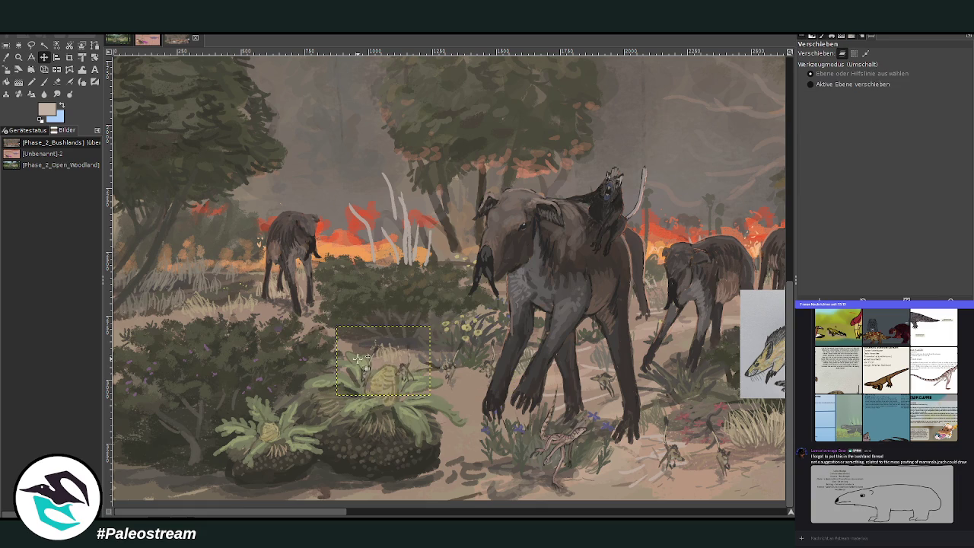
key("shift+f")
left_click(370, 377)
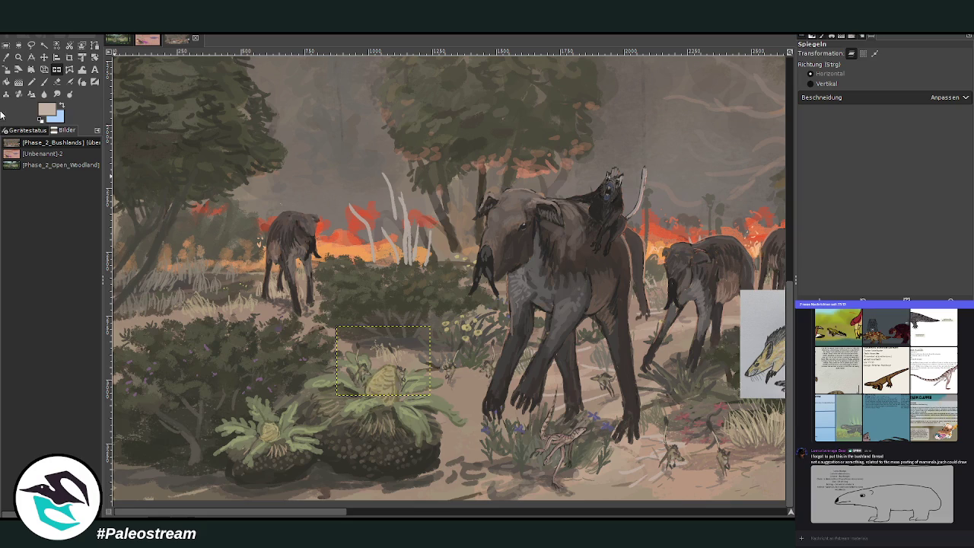
left_click(43, 57)
left_click_drag(403, 377, 396, 375)
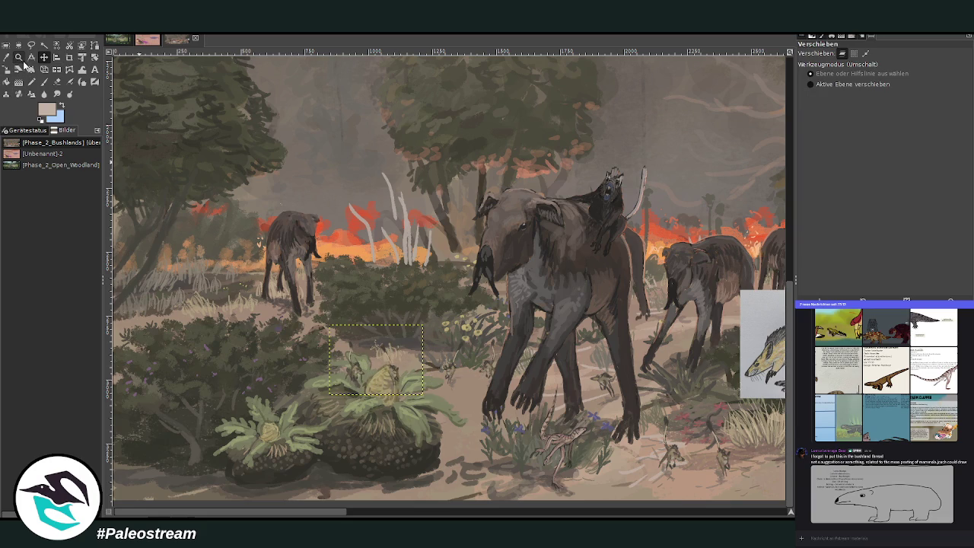
Zoom in on the leafy plant, then undo the pasted creature copy and zoom back out.
left_click(18, 57)
left_click_drag(297, 297, 475, 422)
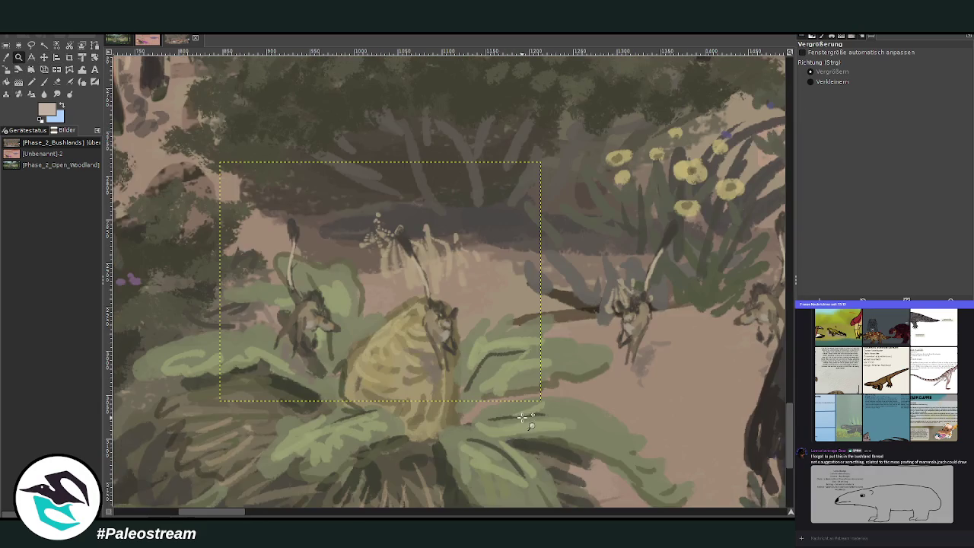
left_click(56, 81)
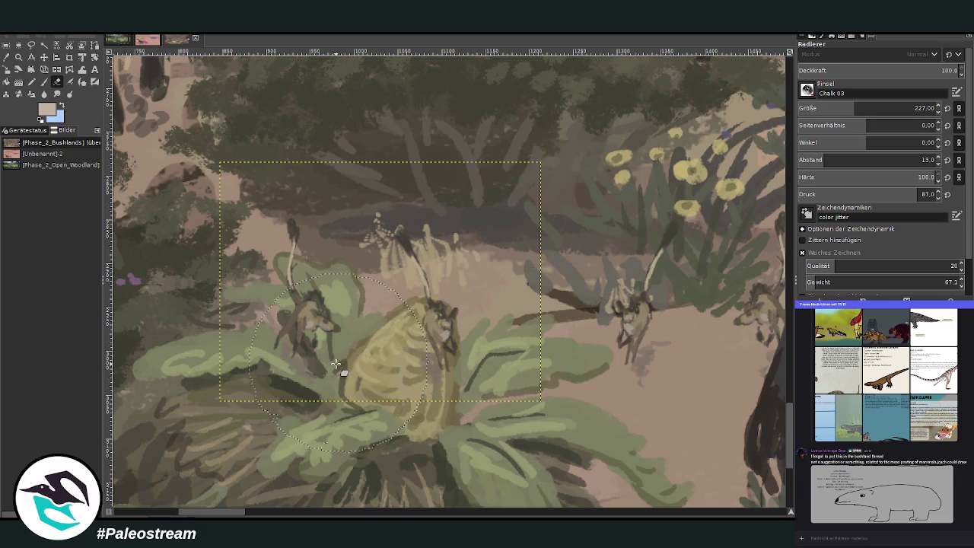
left_click(924, 108)
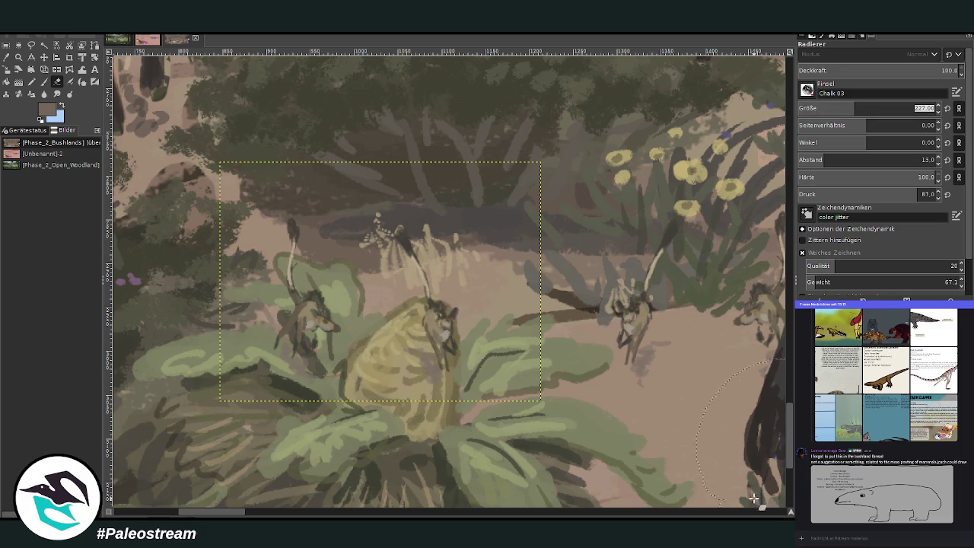
key("ctrl+z")
key("z")
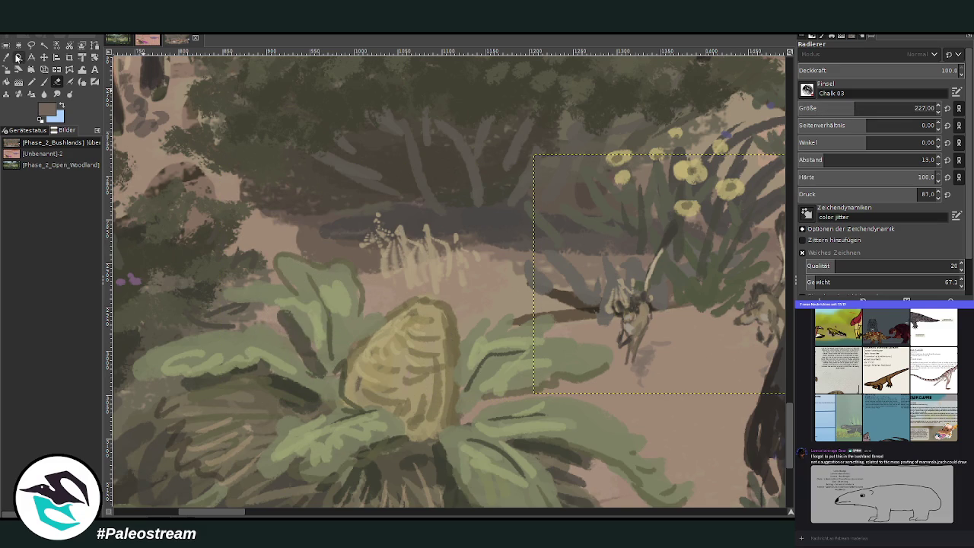
left_click(312, 296, "ctrl")
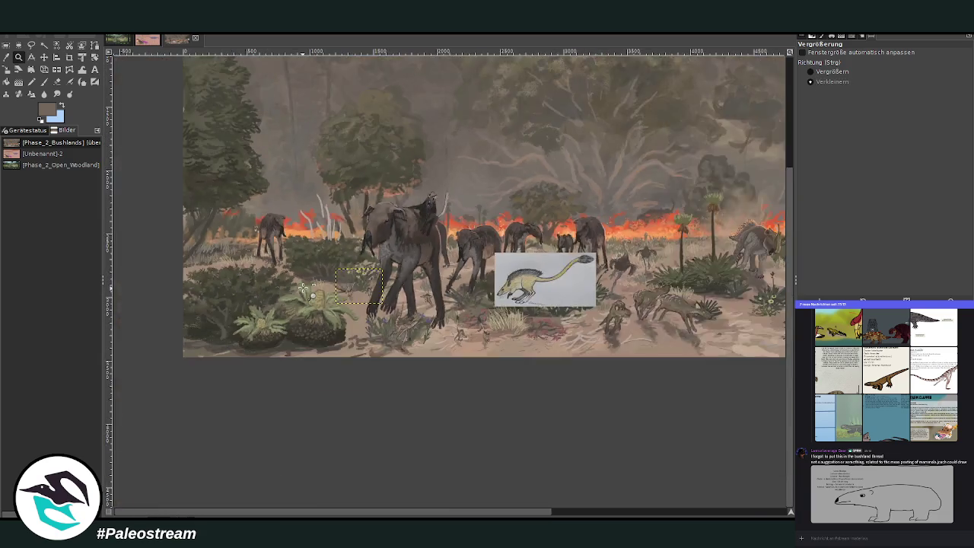
Zoom out, undo the pasted reference sketch, then zoom back in on the painting's figures.
left_click(303, 287, "ctrl")
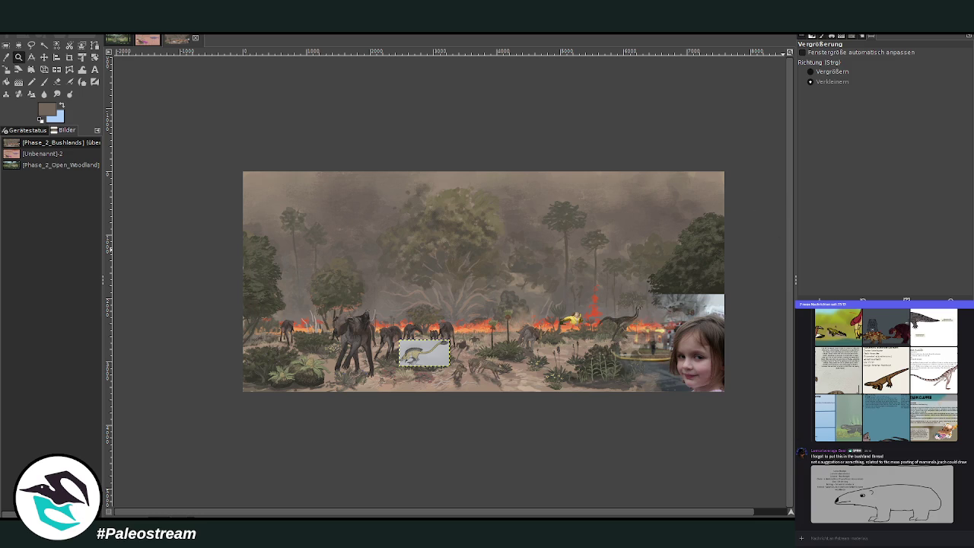
key("ctrl+z")
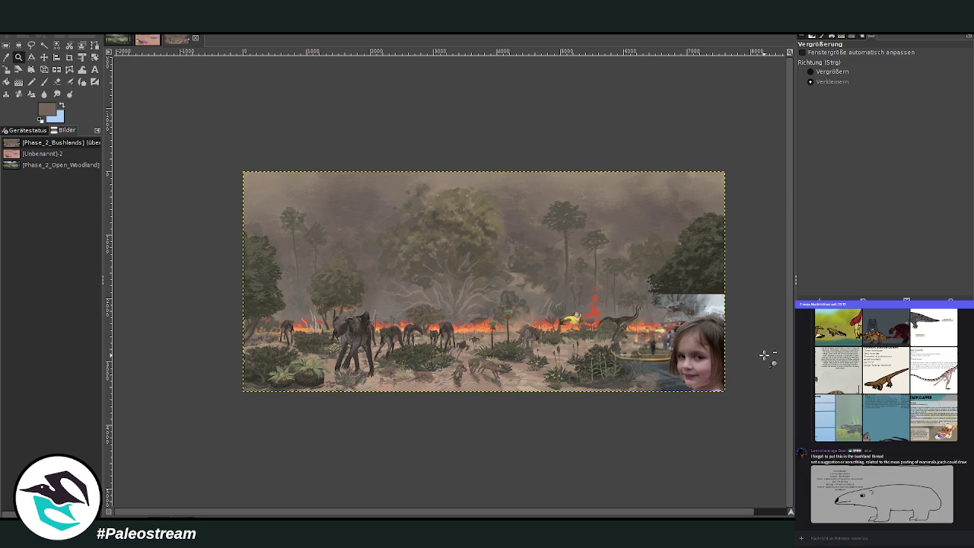
left_click(822, 72)
left_click_drag(264, 259, 660, 378)
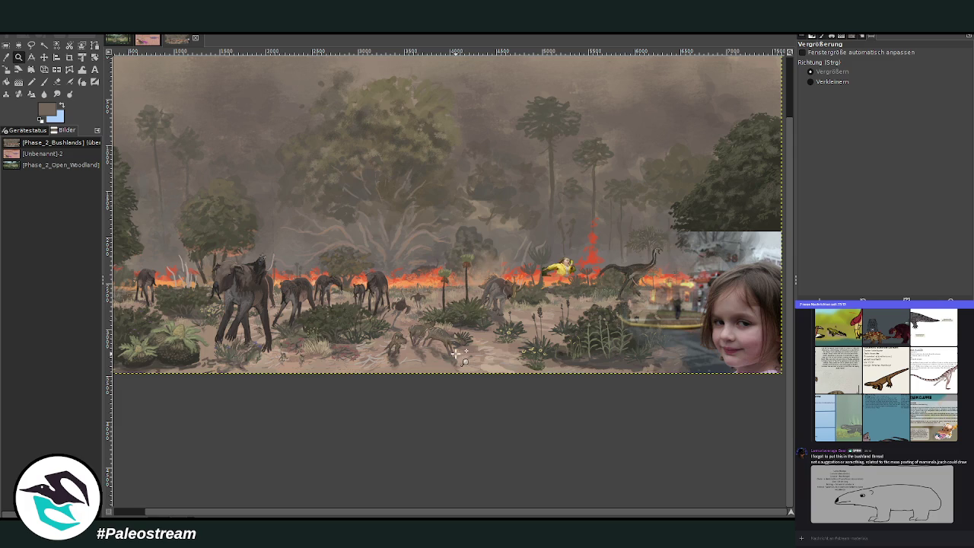
left_click_drag(204, 202, 614, 390)
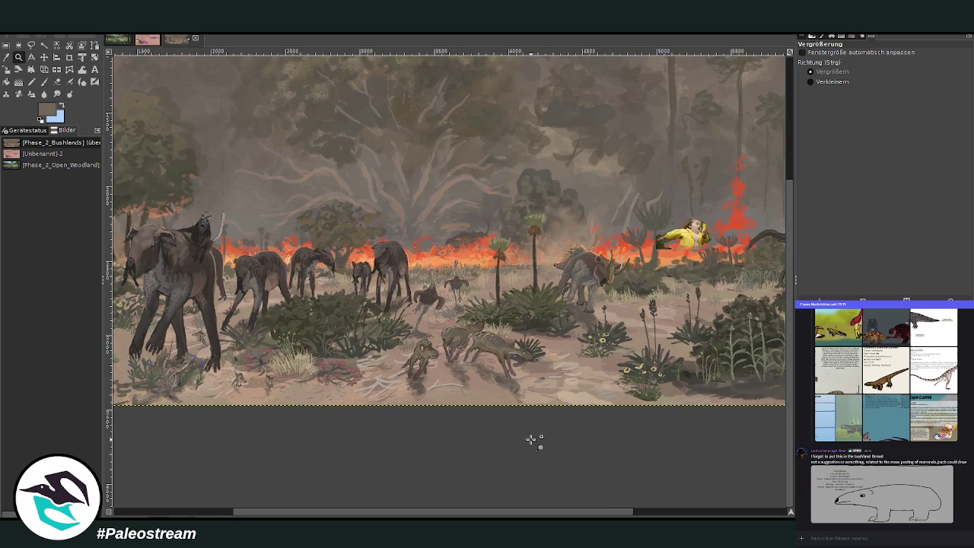
left_click_drag(560, 515, 506, 515)
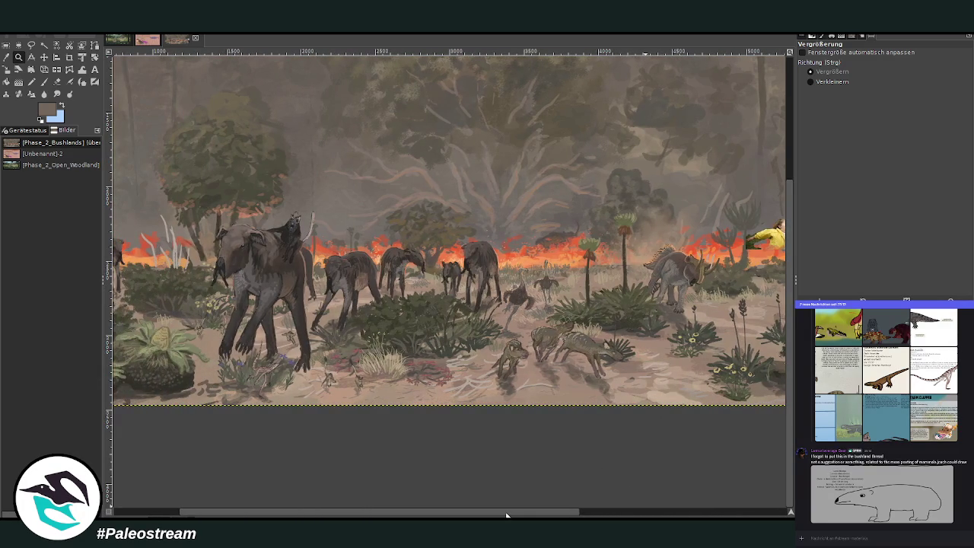
mouse_move(506, 515)
left_mouse_down()
mouse_move(661, 515)
mouse_move(544, 512)
left_mouse_up()
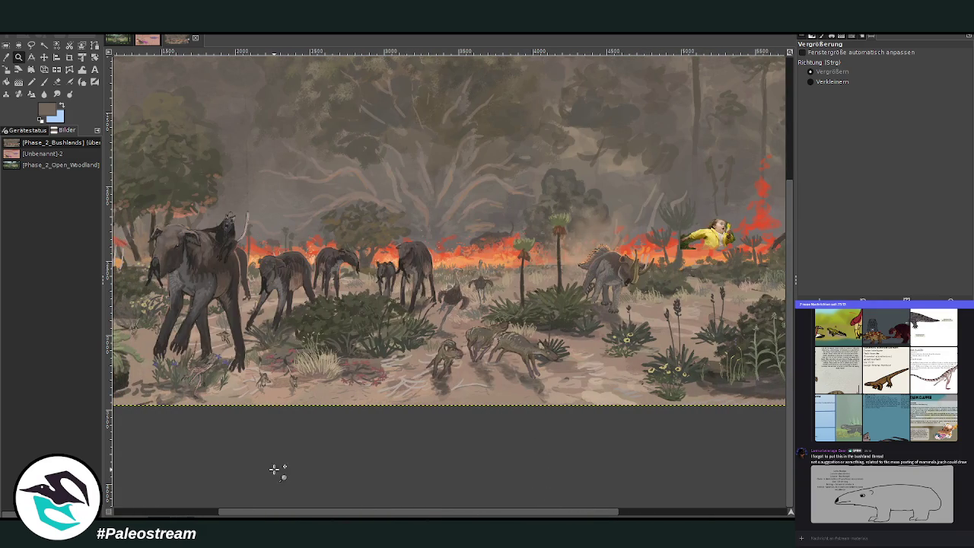
scroll(884, 494, "down", 5)
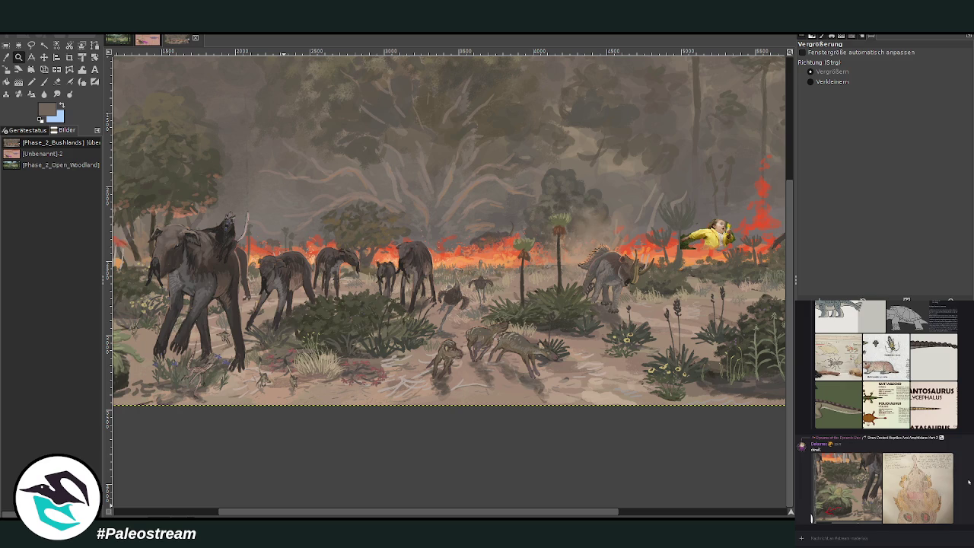
View the grey reptiles-and-amphibians reference sheet from the chat and pan to the painting's left side.
left_click(852, 437)
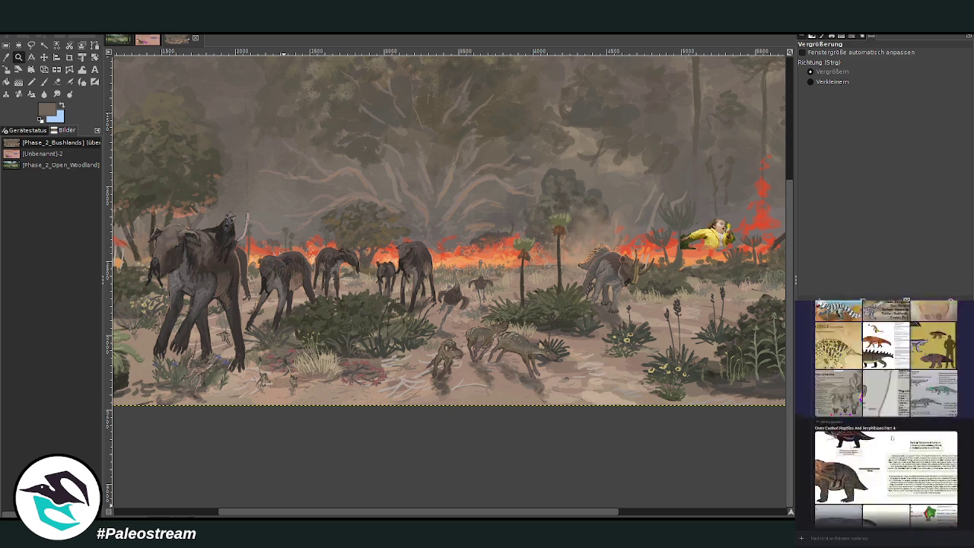
scroll(861, 447, "down", 2)
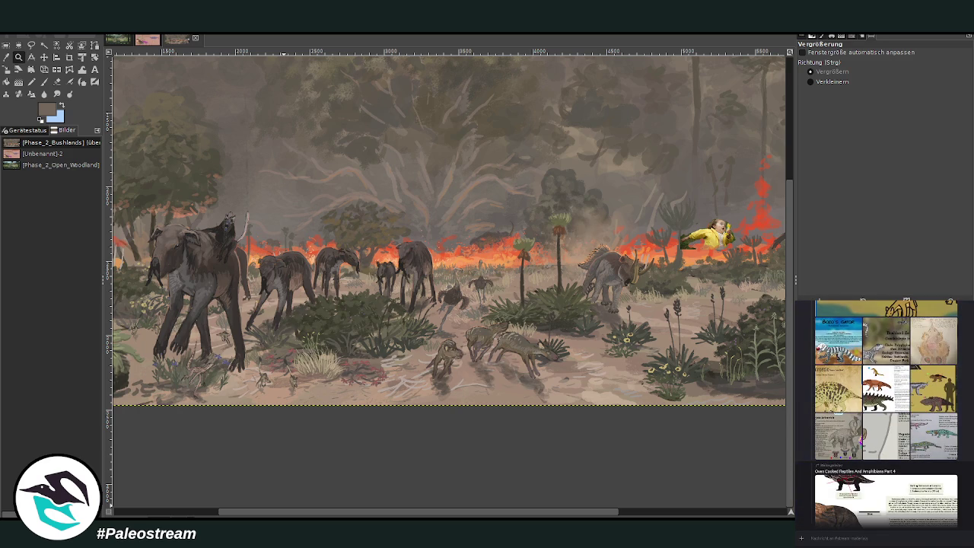
scroll(884, 411, "up", 1)
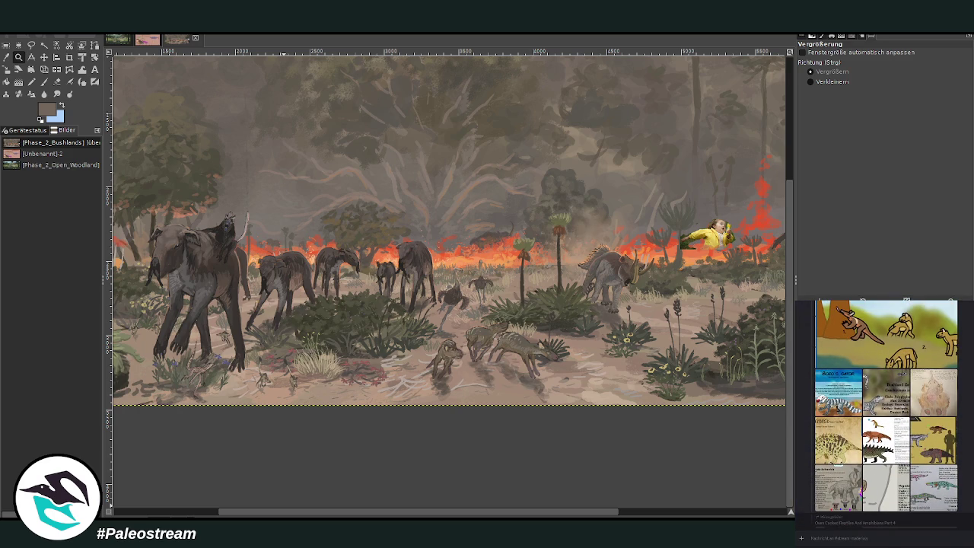
left_click(854, 483)
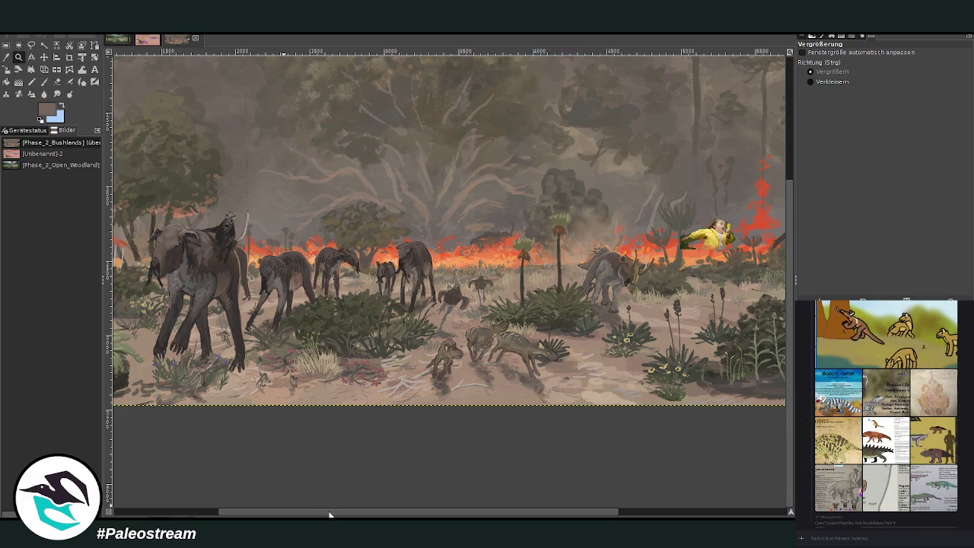
left_click_drag(330, 515, 498, 515)
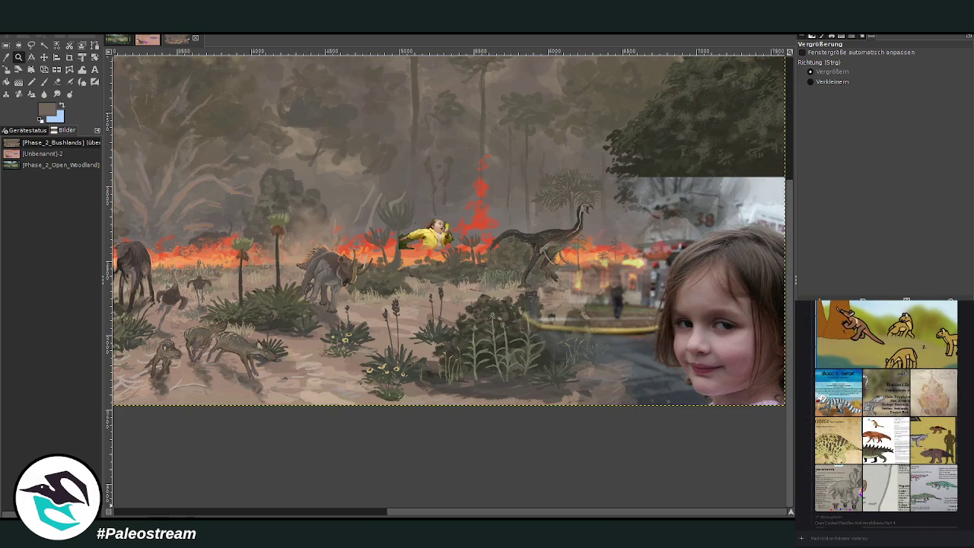
left_click_drag(585, 511, 423, 511)
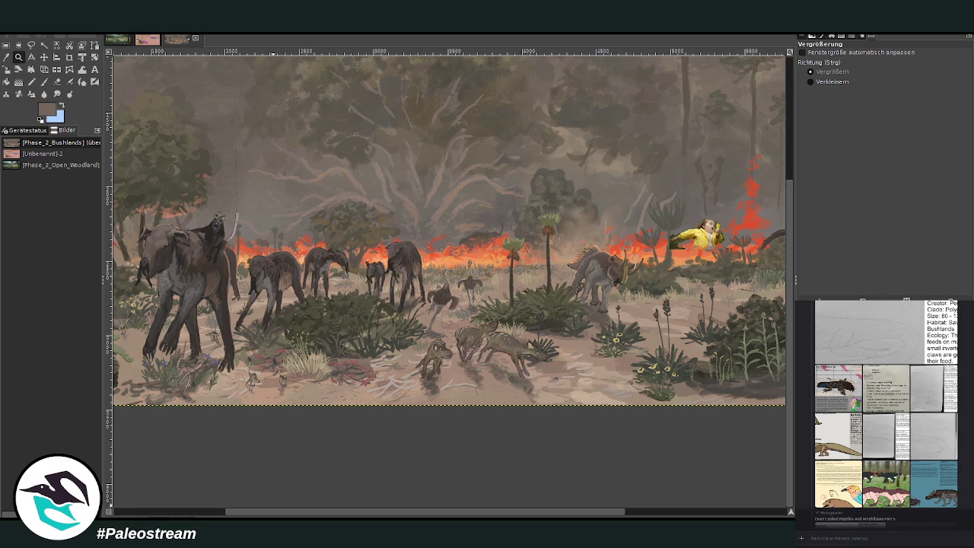
left_click(927, 484)
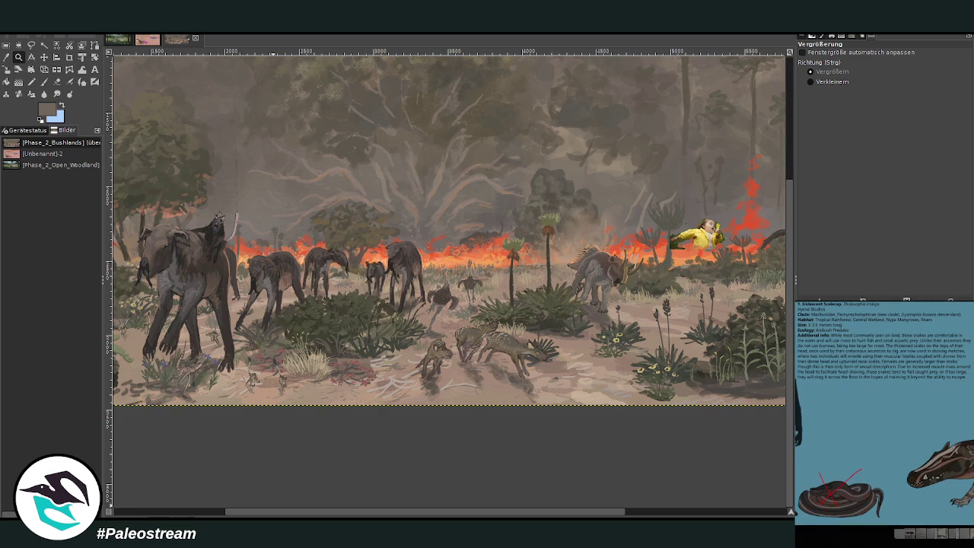
key("Escape")
scroll(839, 462, "down", 3)
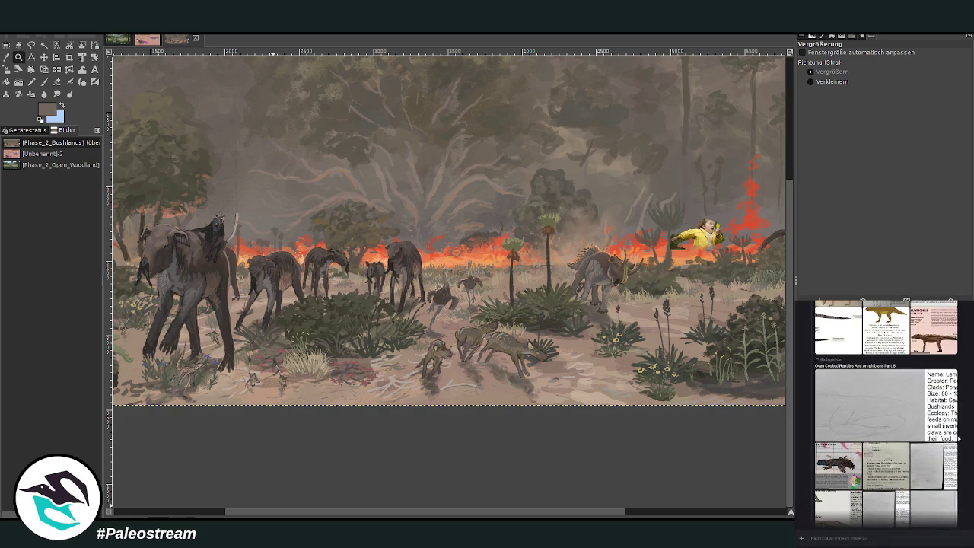
left_click(839, 462)
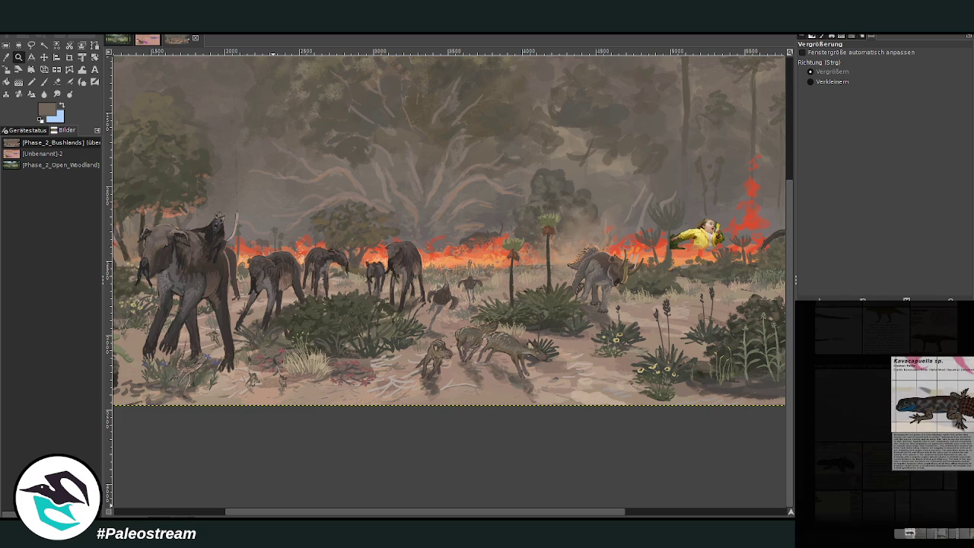
key("Escape")
scroll(972, 445, "up", 3)
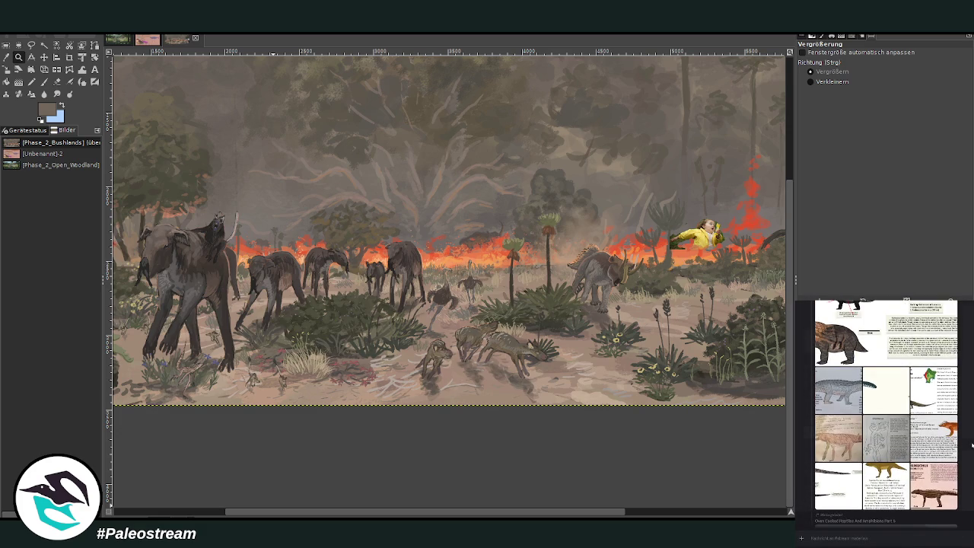
mouse_move(882, 522)
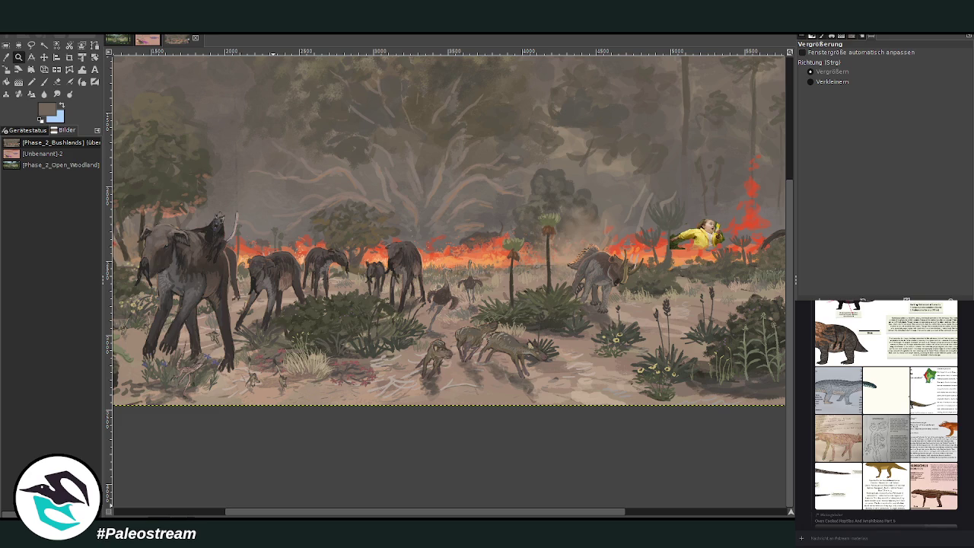
scroll(971, 413, "up", 2)
scroll(972, 413, "up", 2)
scroll(972, 413, "up", 2)
scroll(972, 413, "up", 2)
scroll(971, 413, "up", 2)
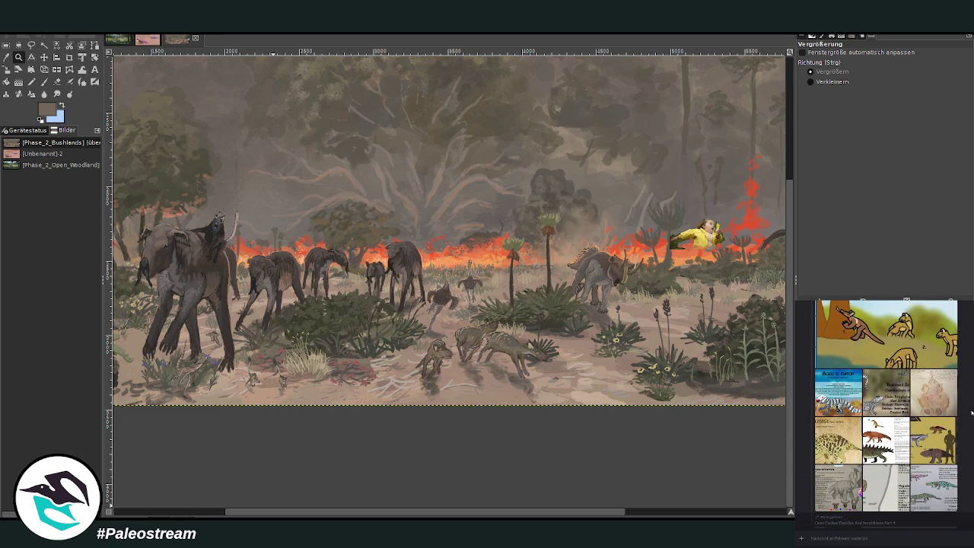
scroll(972, 414, "up", 2)
scroll(971, 413, "up", 2)
scroll(972, 413, "up", 2)
scroll(972, 413, "up", 2)
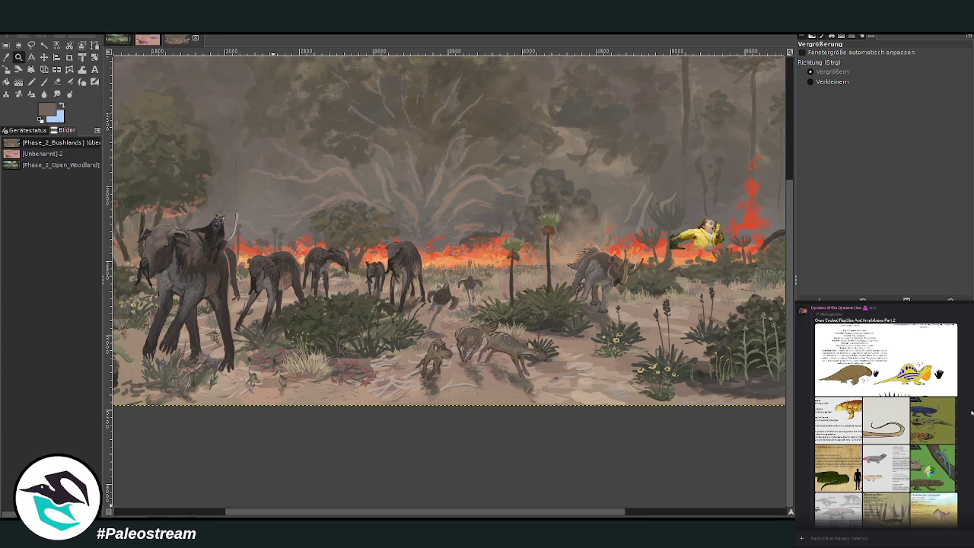
scroll(972, 414, "up", 2)
scroll(971, 413, "up", 2)
scroll(972, 413, "up", 2)
scroll(972, 413, "up", 2)
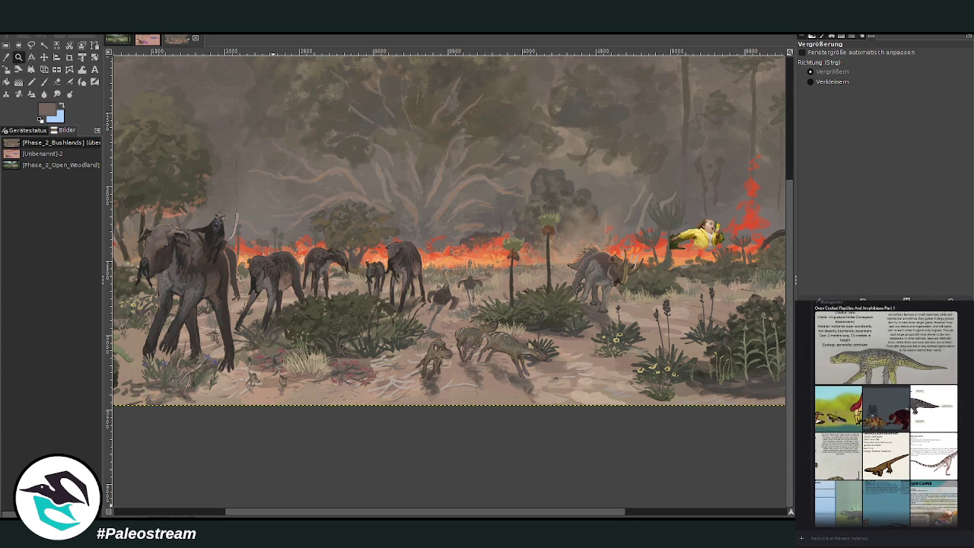
scroll(884, 412, "up", 2)
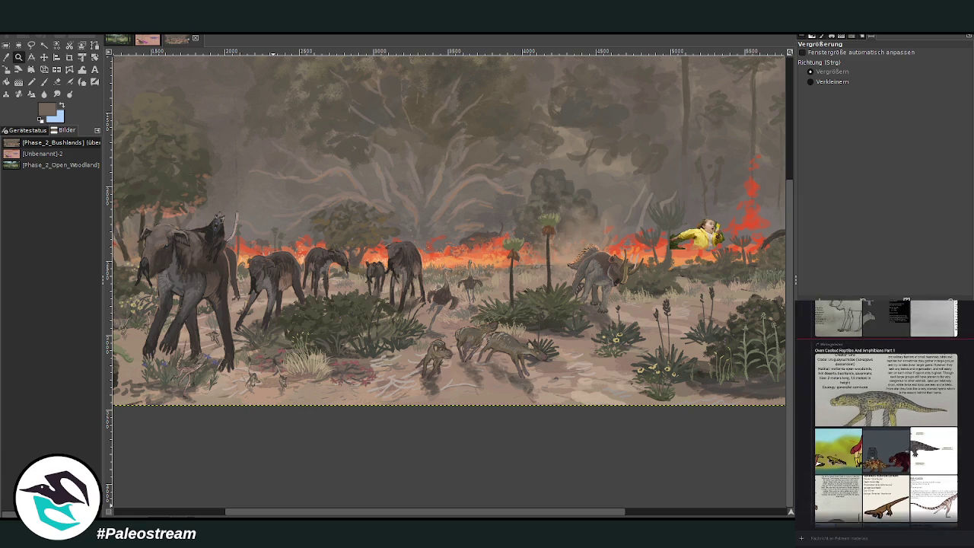
scroll(885, 412, "up", 4)
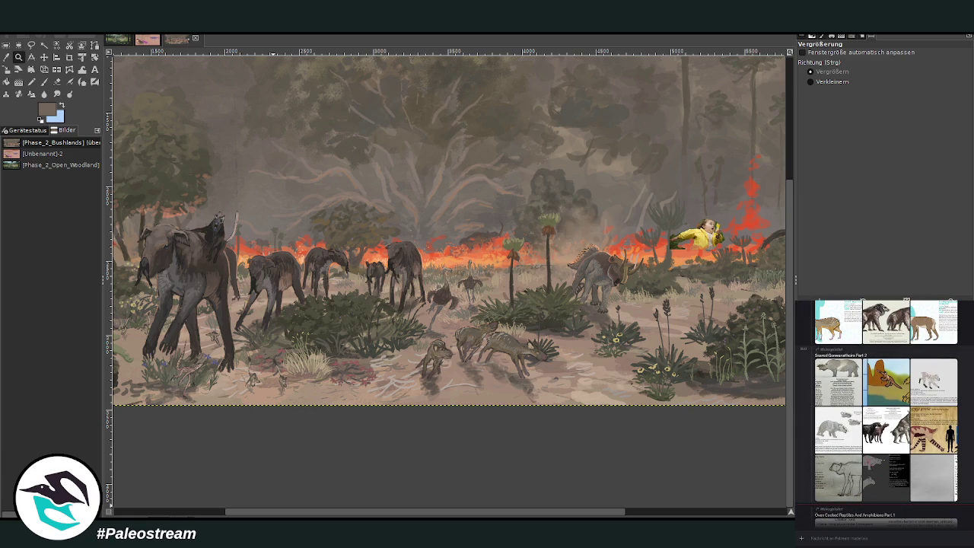
left_click(849, 489)
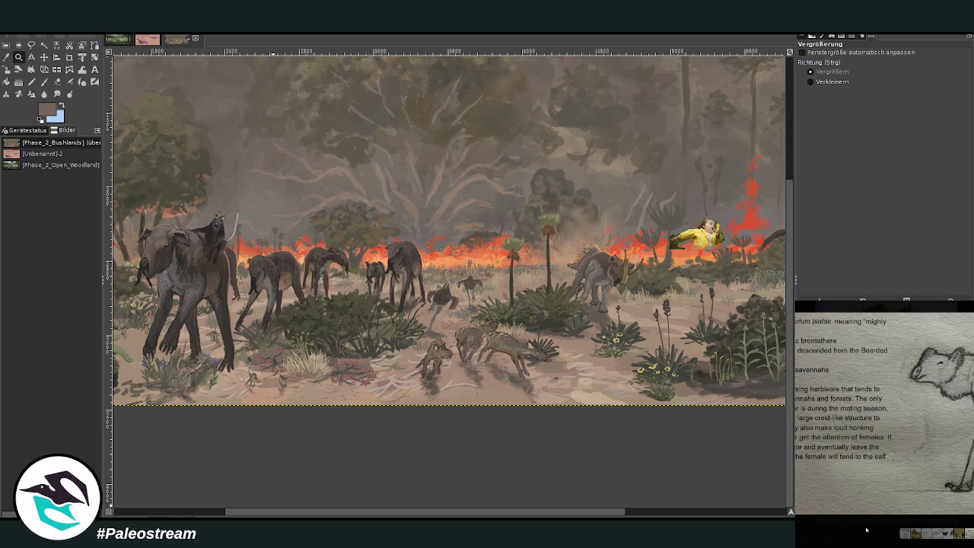
left_click(866, 530)
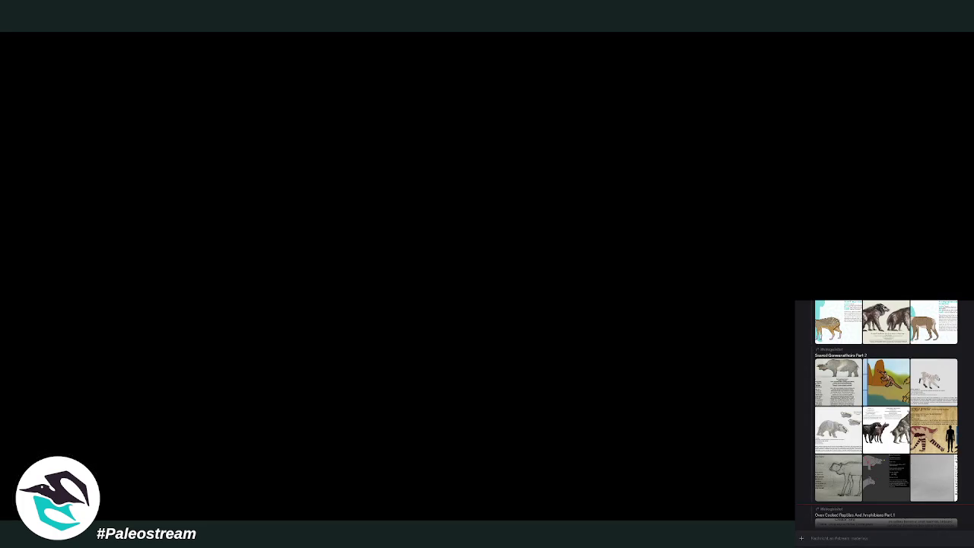
left_click(832, 473)
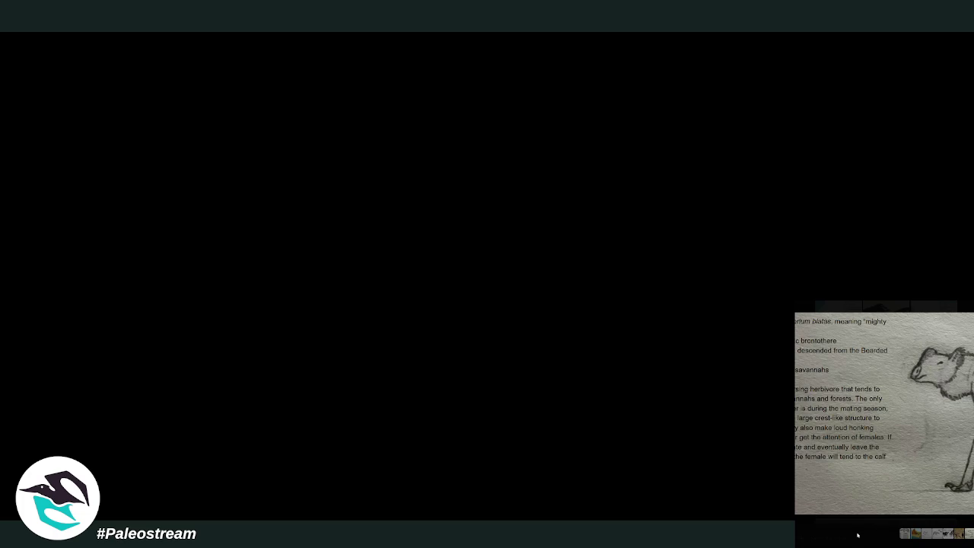
left_click(857, 535)
scroll(884, 414, "up", 1)
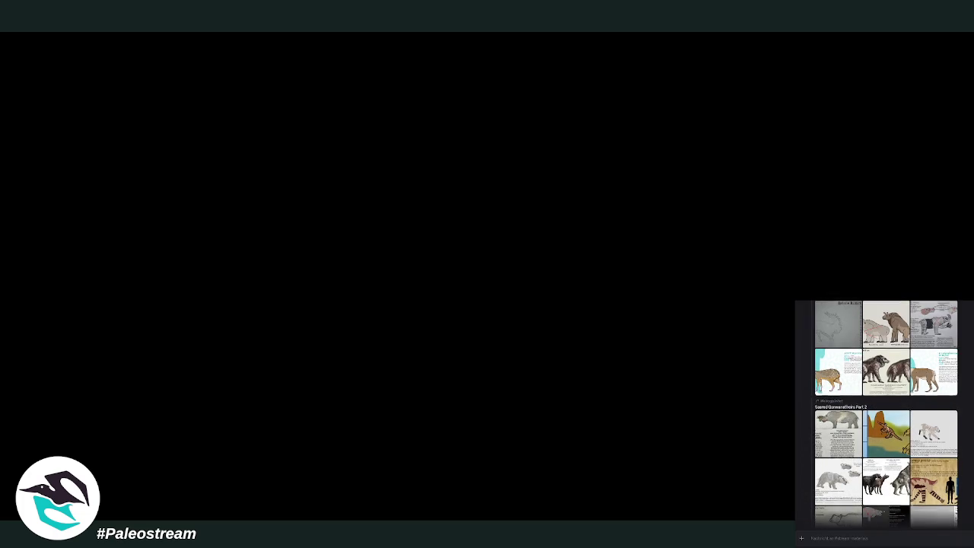
scroll(884, 414, "up", 1)
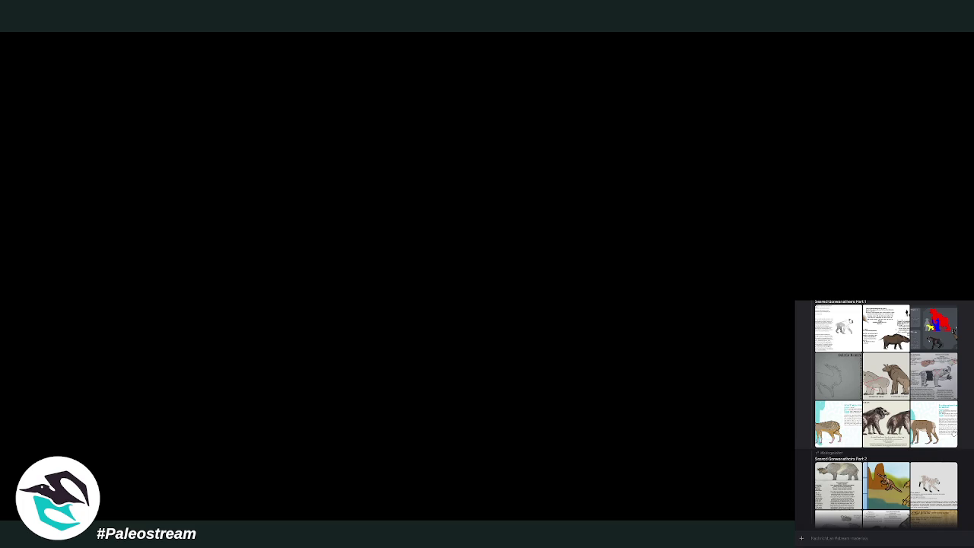
left_click(905, 388)
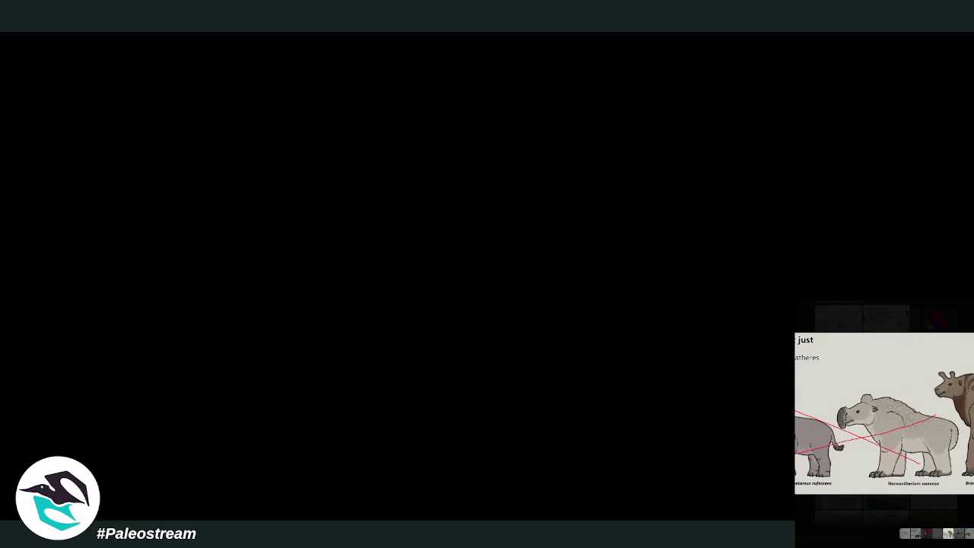
key("Escape")
scroll(885, 414, "up", 1)
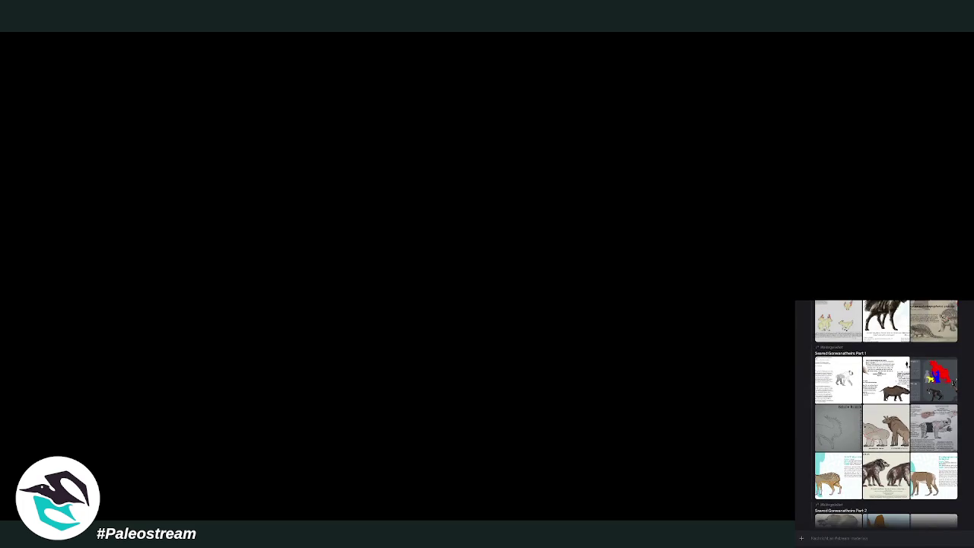
scroll(885, 414, "up", 3)
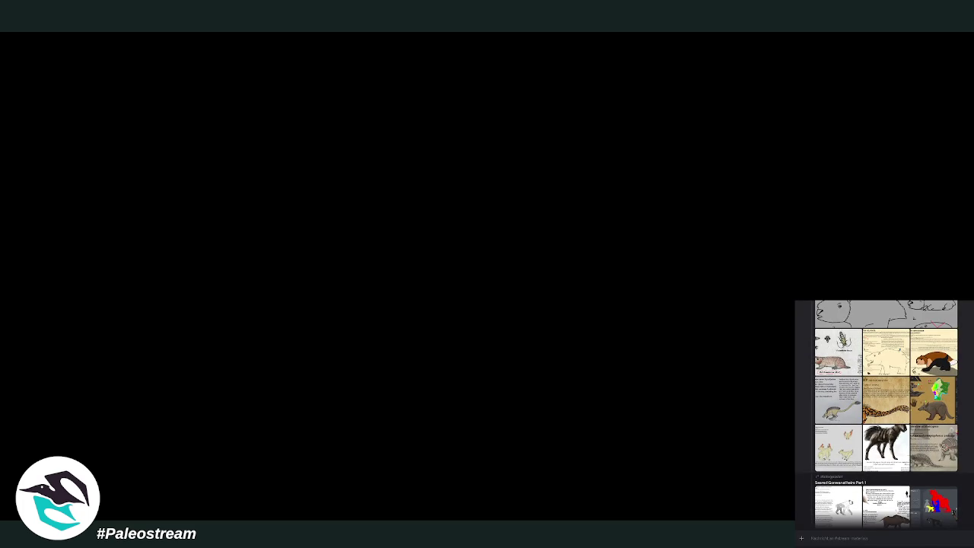
scroll(886, 414, "up", 1)
left_click(885, 472)
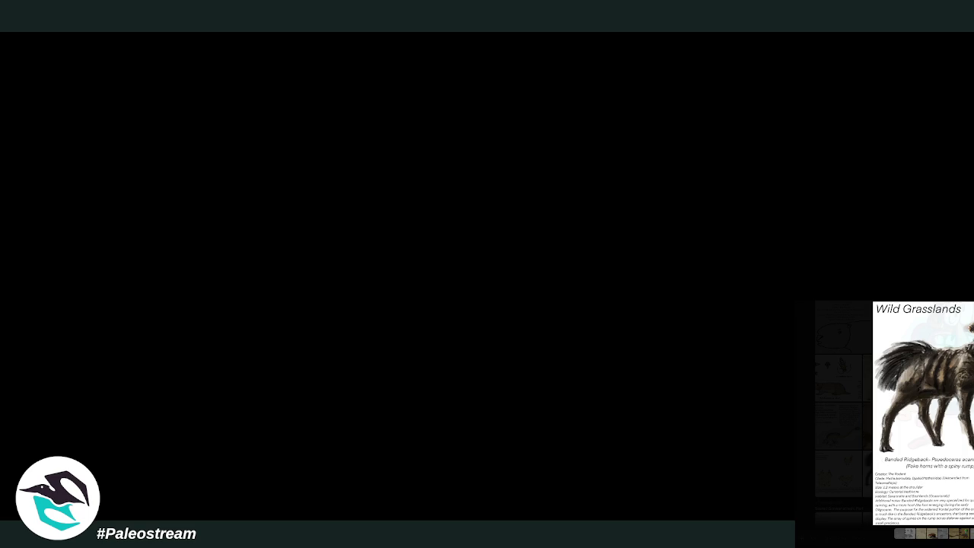
key("Escape")
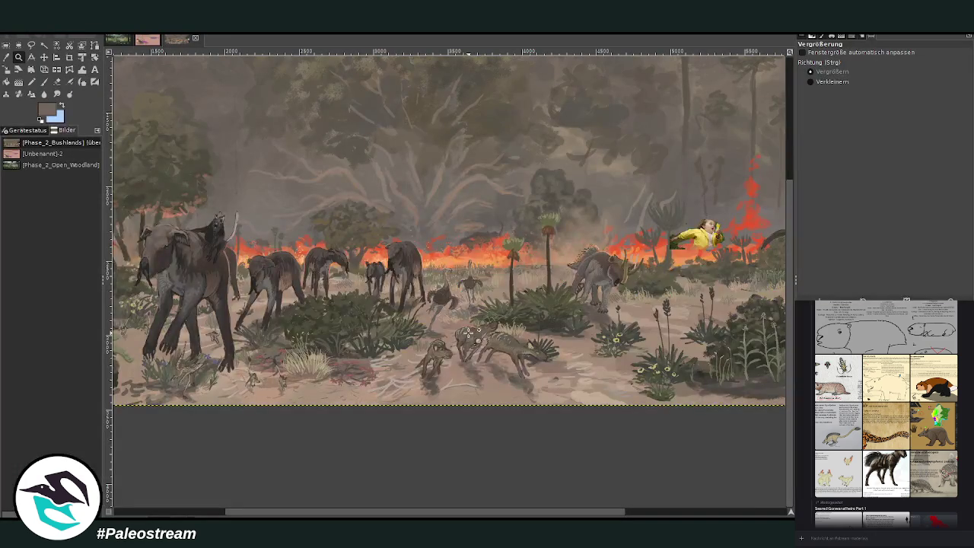
left_click(837, 82)
Zoom out to the whole painting, then delete the yellow figure beside the fire line and its layer.
left_click(567, 228)
left_click(566, 228)
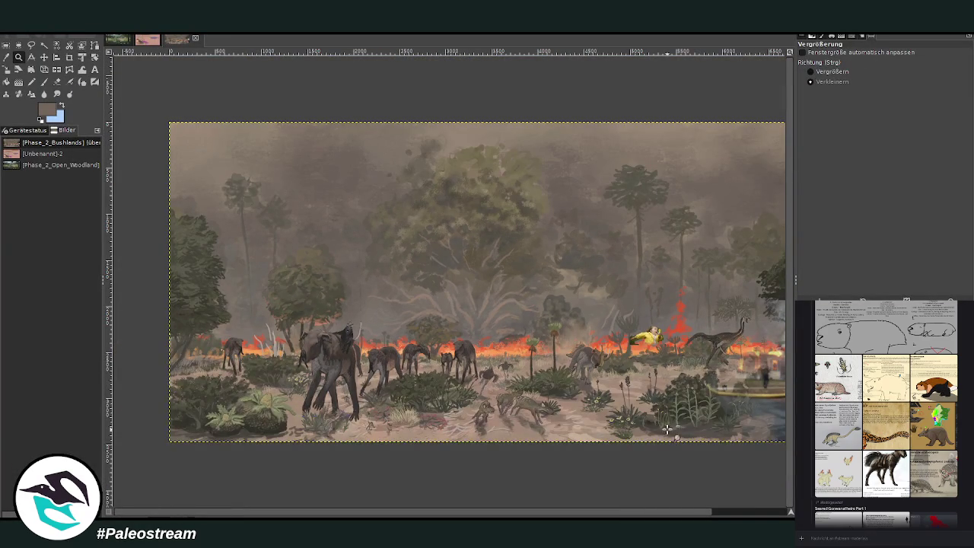
key("minus")
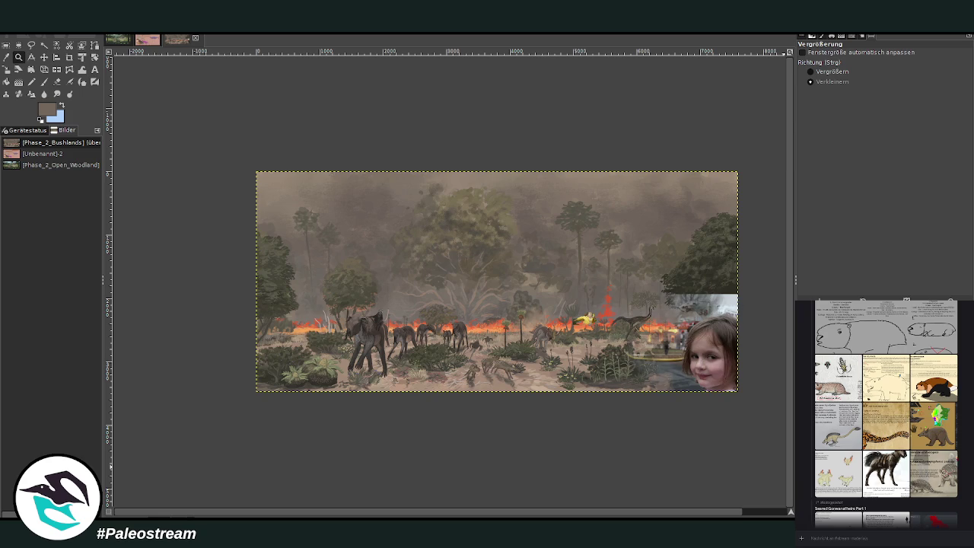
left_click(45, 58)
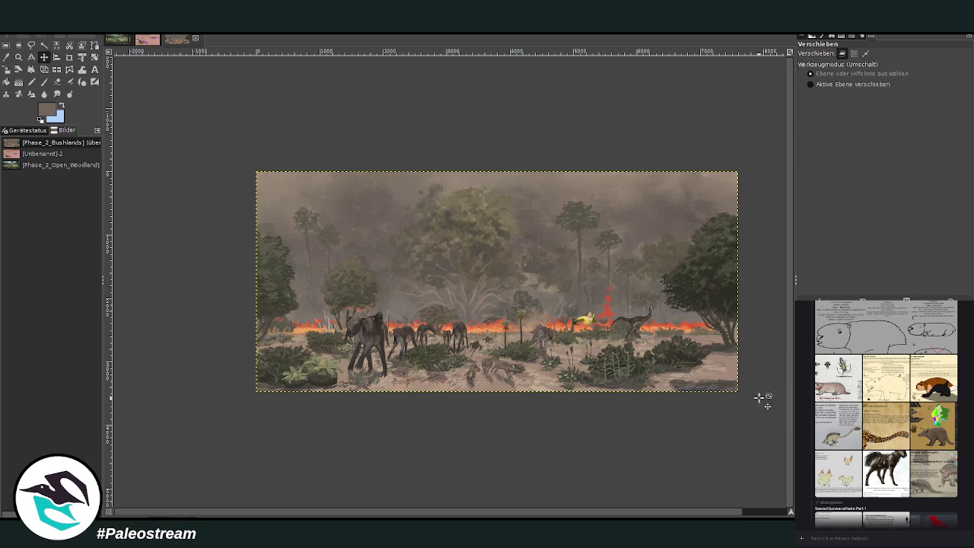
left_click(586, 317)
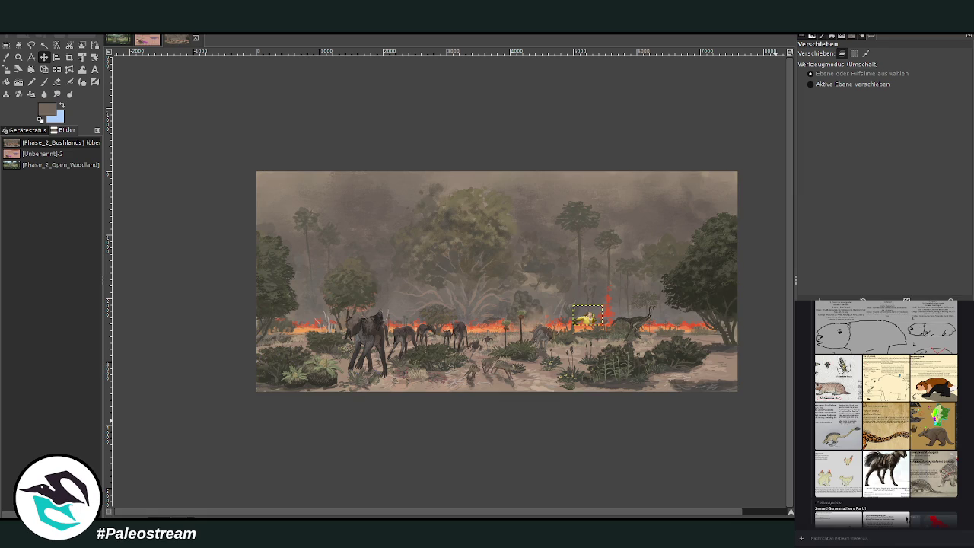
key("Delete")
key("Page_Down")
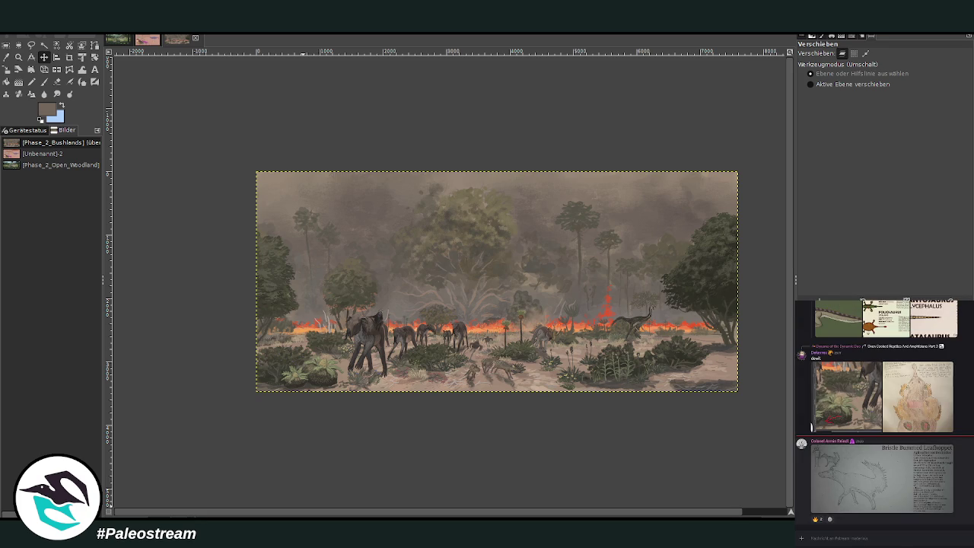
left_click(929, 483)
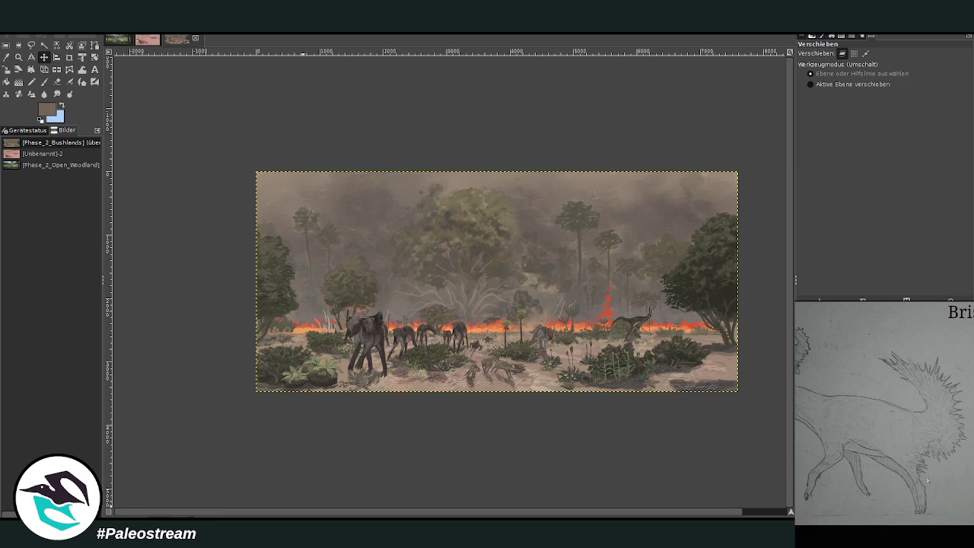
left_click(924, 535)
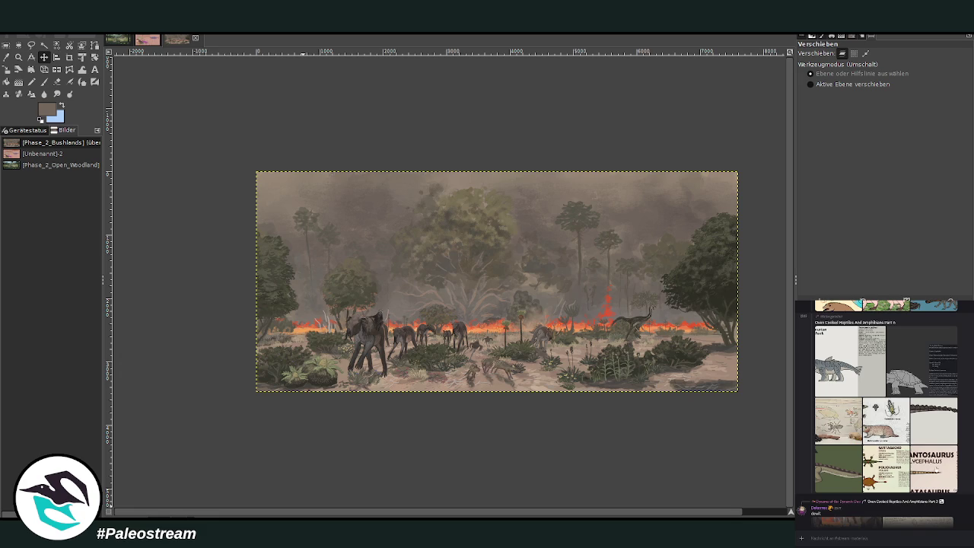
left_click(935, 469)
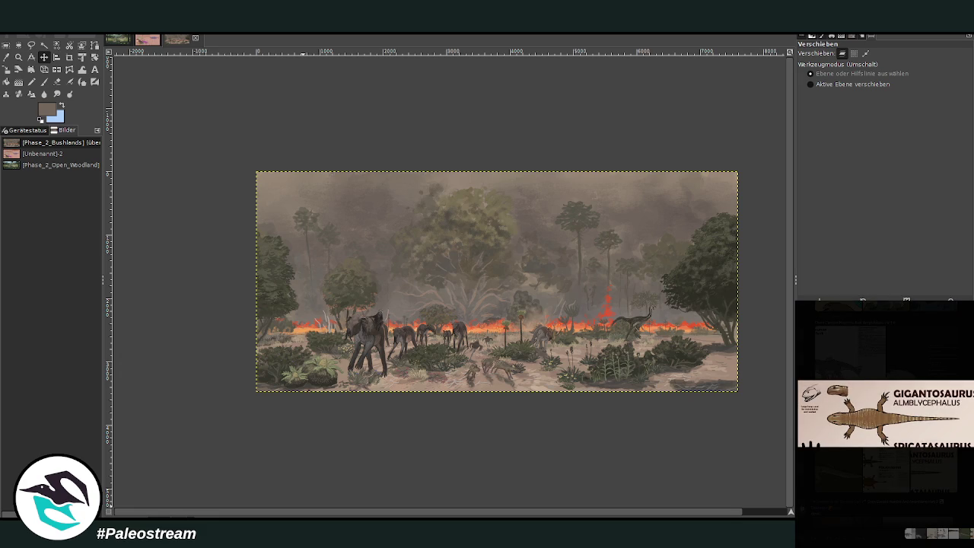
left_click(938, 483)
key("Escape")
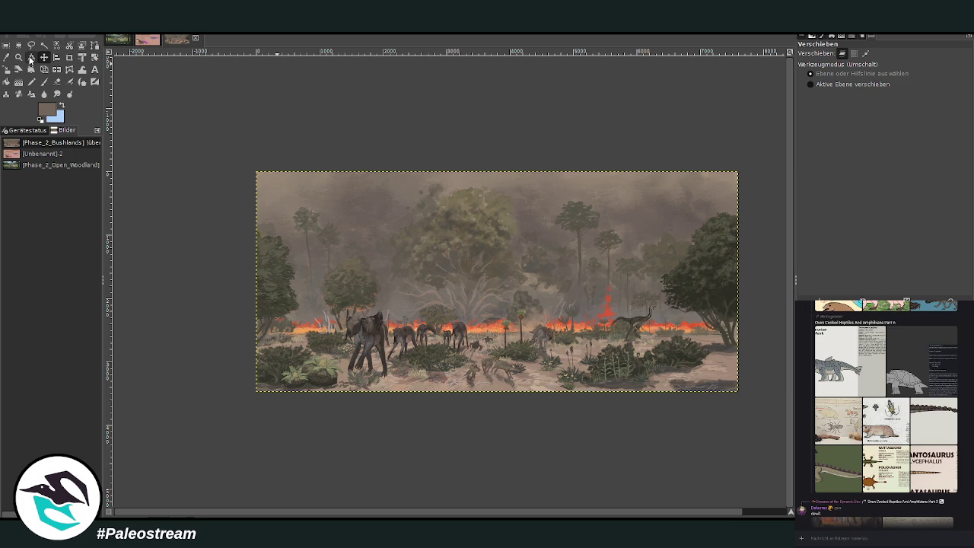
left_click(20, 58)
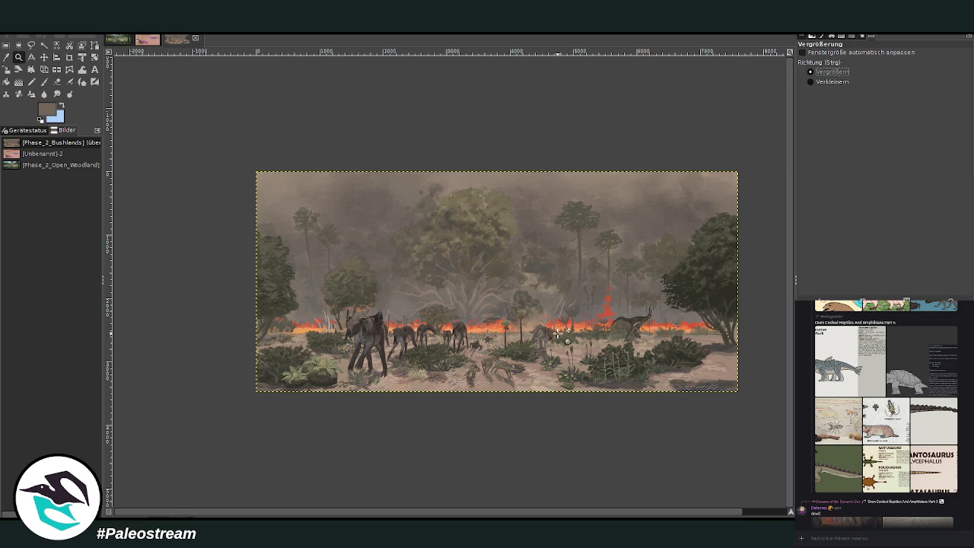
Zoom onto the theropod's head and neck and set the Paintbrush to opacity 57.4, size 20.
left_click_drag(594, 288, 690, 358)
left_click_drag(182, 149, 647, 427)
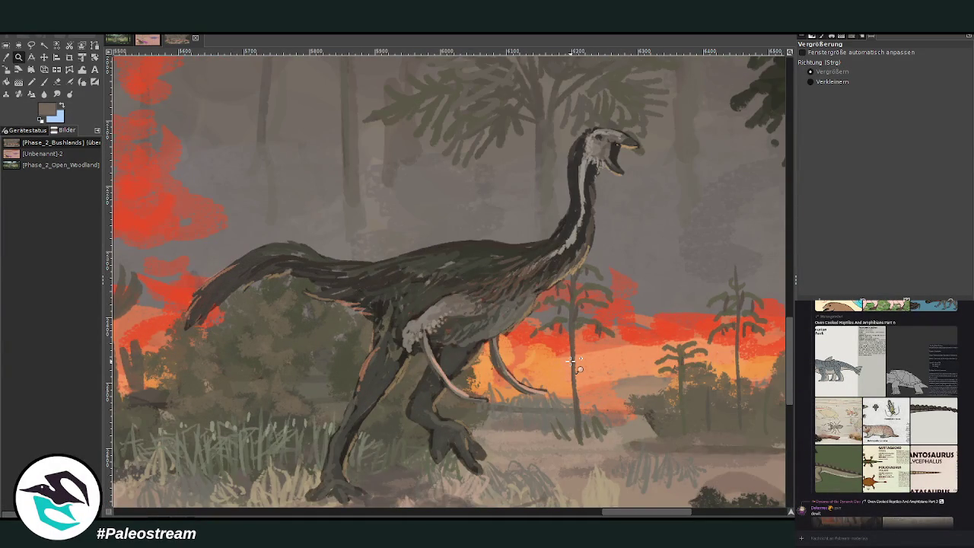
left_click(573, 363)
key("p")
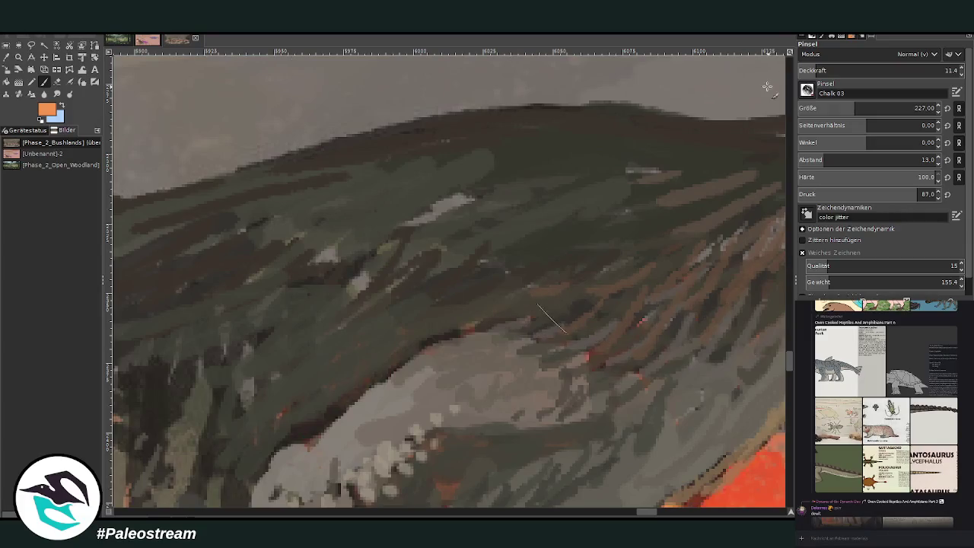
key("shift+ctrl+j")
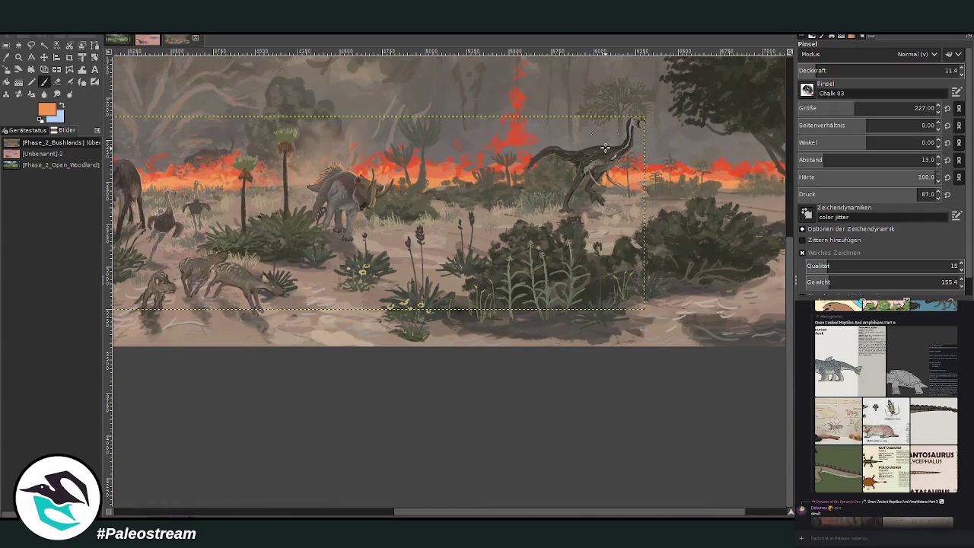
left_click(19, 56)
left_click_drag(526, 102, 645, 204)
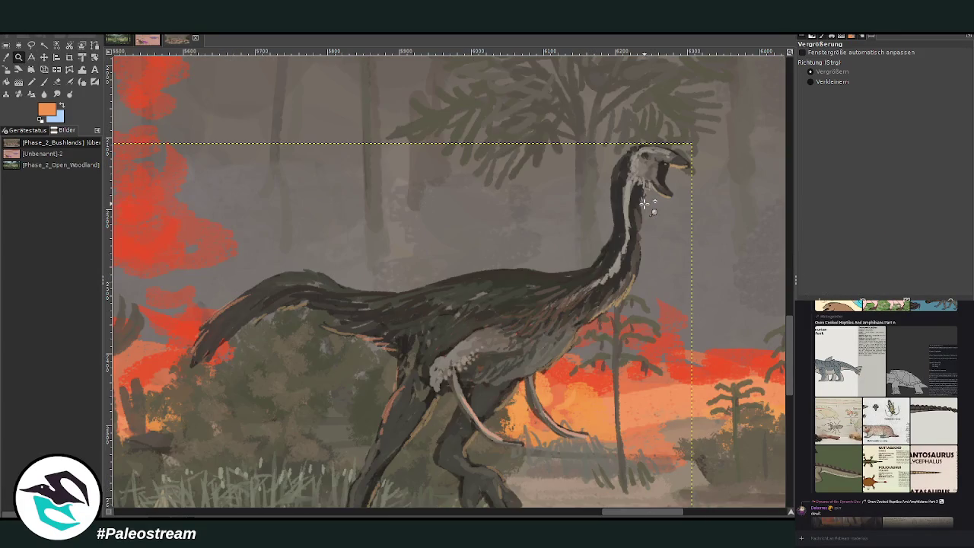
key("p")
left_click(889, 70)
double_click(923, 108)
type("20")
key("Return")
Paint orange rim light along the theropod's lower jaw and up the back of its neck.
left_click_drag(665, 196, 672, 194)
left_click_drag(595, 257, 611, 191)
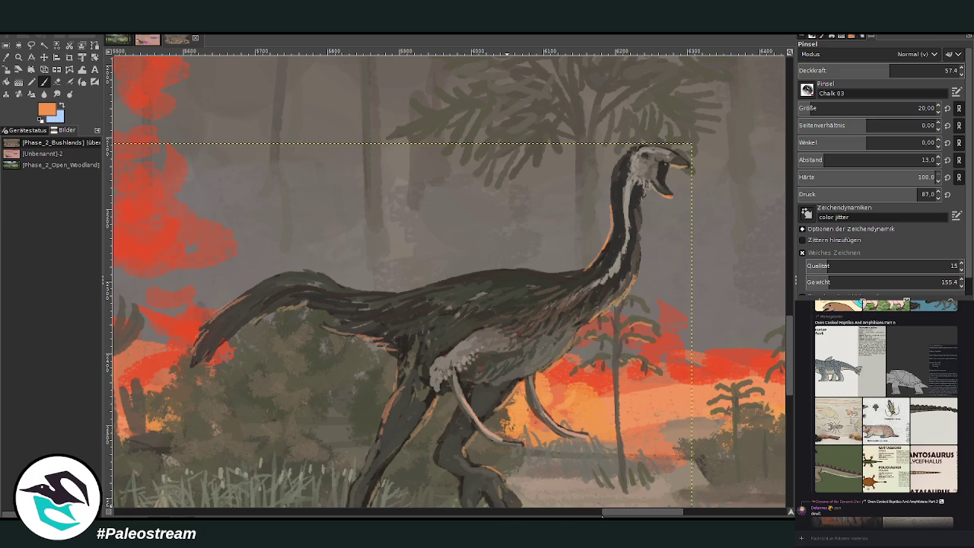
left_click_drag(608, 511, 590, 511)
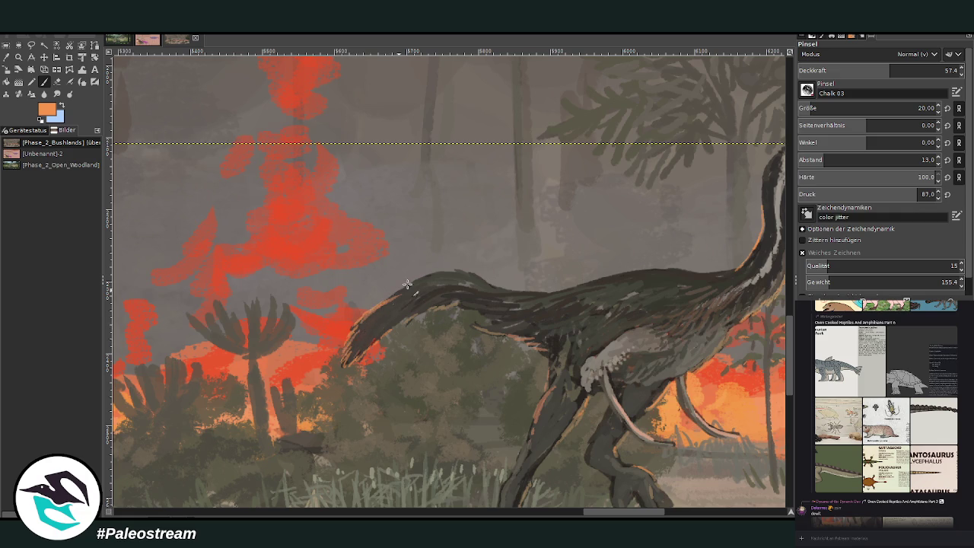
left_click_drag(578, 511, 595, 511)
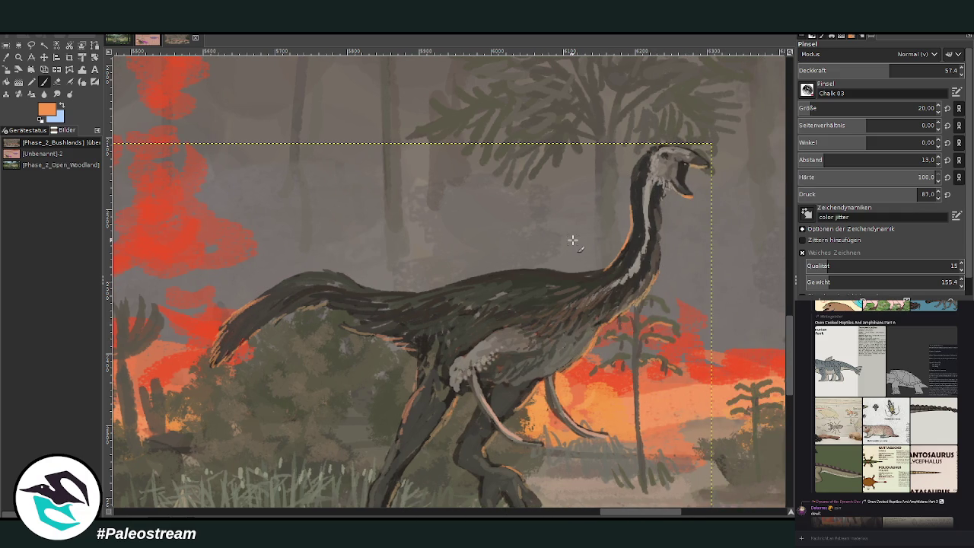
key("minus")
key("minus")
key("minus")
key("minus")
key("minus")
key("minus")
key("minus")
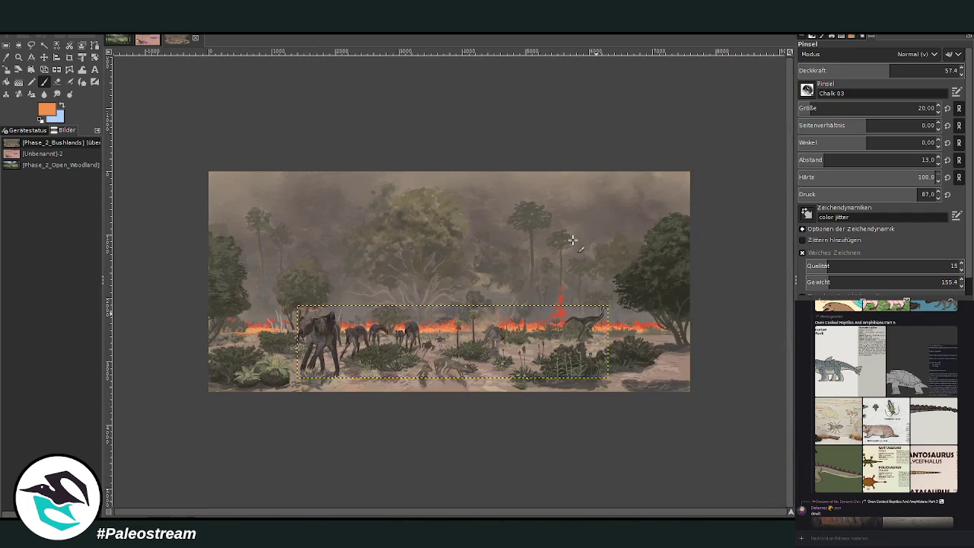
Zoom in on the palms by the fire and stroke orange highlights along their crowns' undersides and edges.
left_click(18, 57)
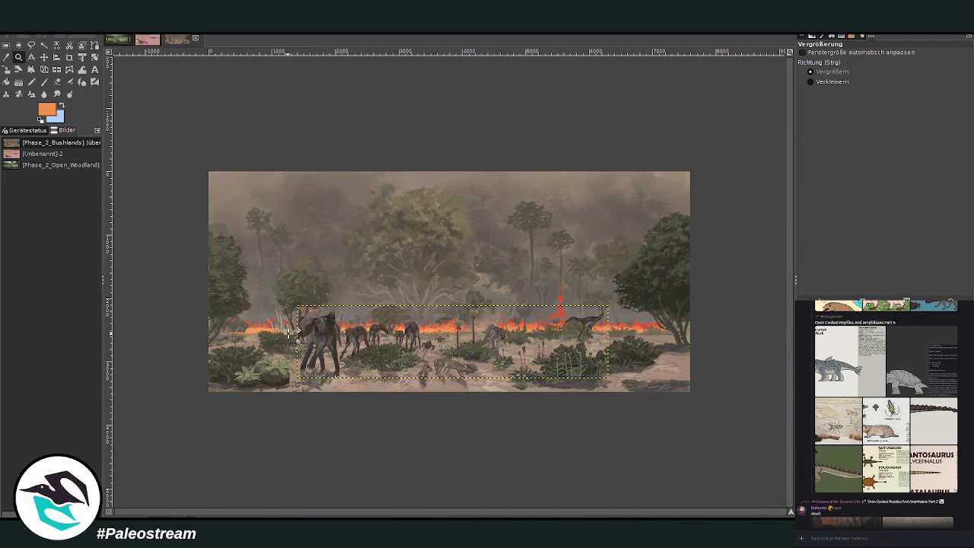
left_click_drag(476, 272, 546, 360)
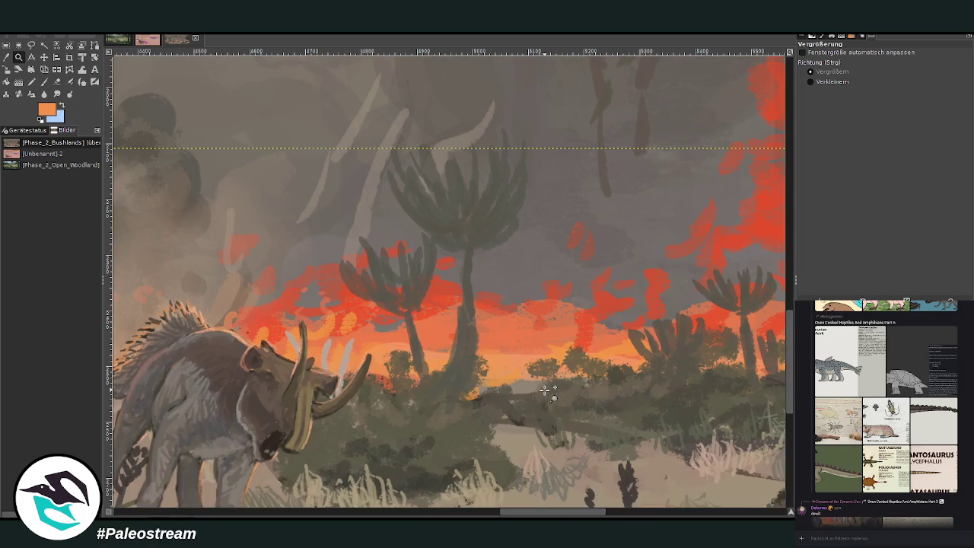
left_click(44, 81)
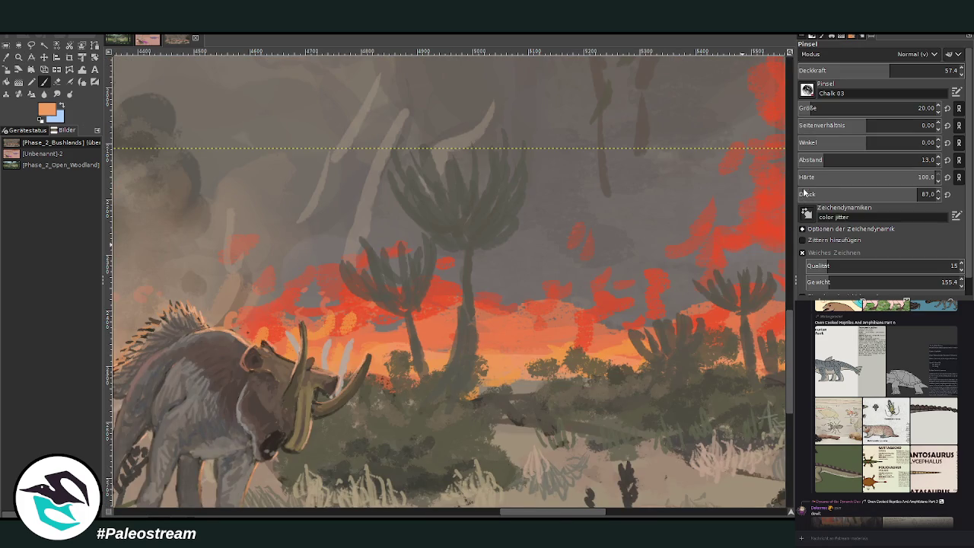
left_click(945, 70)
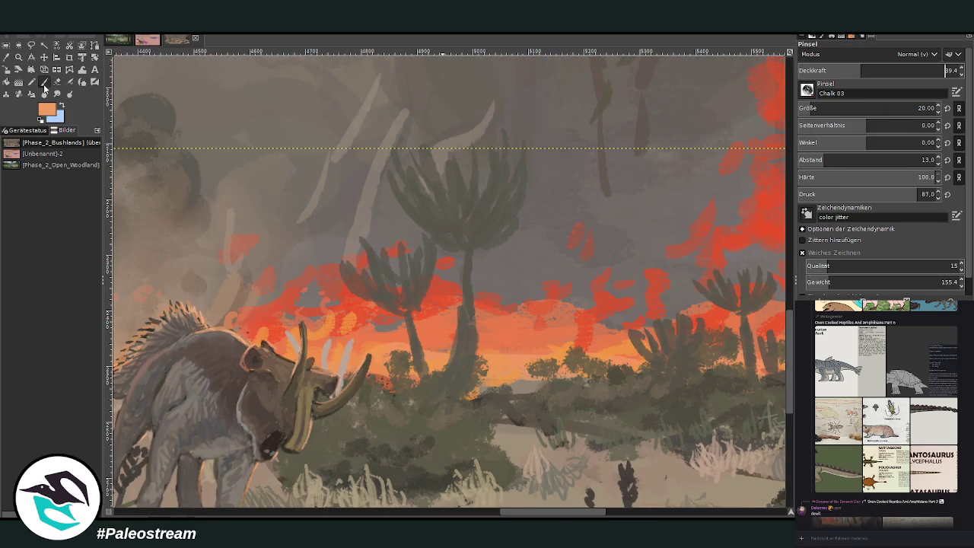
left_click_drag(516, 224, 482, 247)
left_click_drag(470, 244, 440, 245)
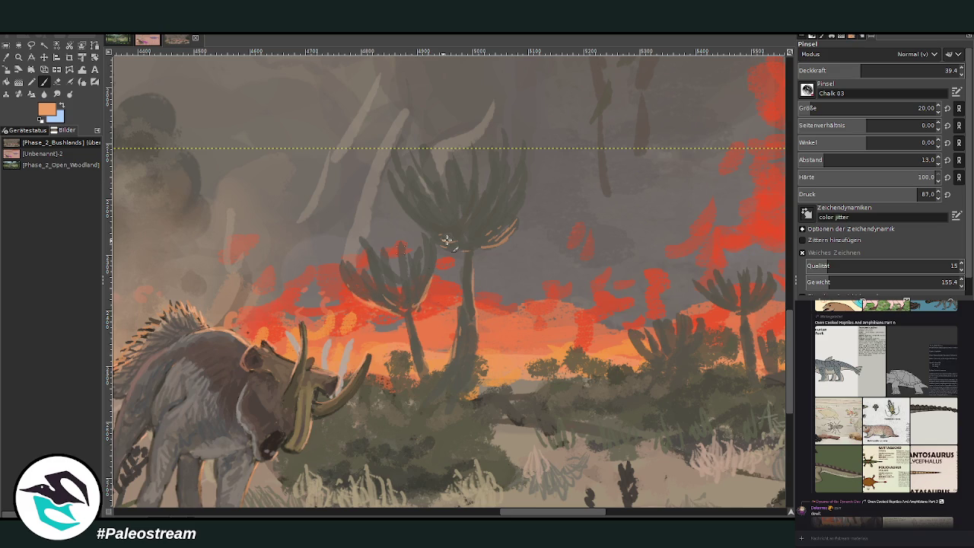
left_click_drag(464, 248, 417, 222)
left_click_drag(502, 235, 518, 200)
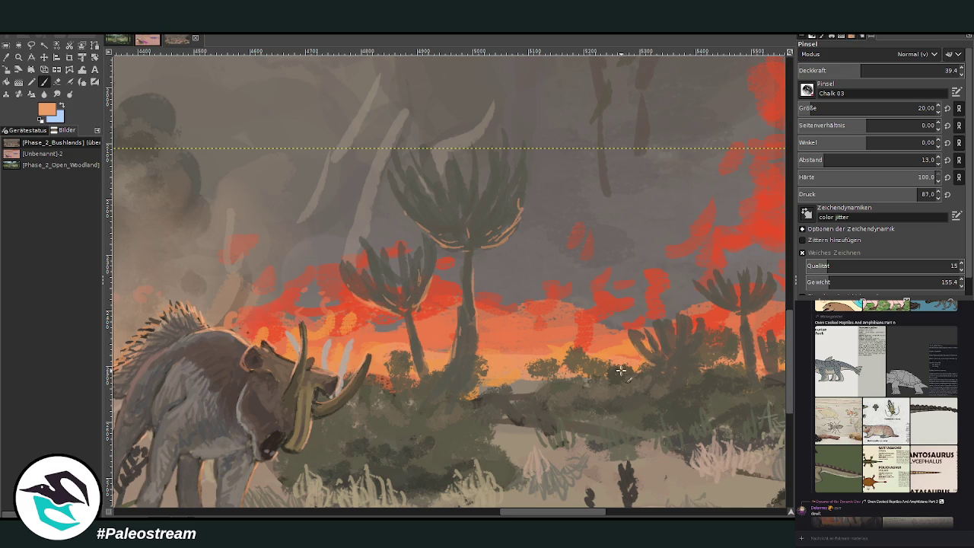
left_click_drag(548, 515, 580, 516)
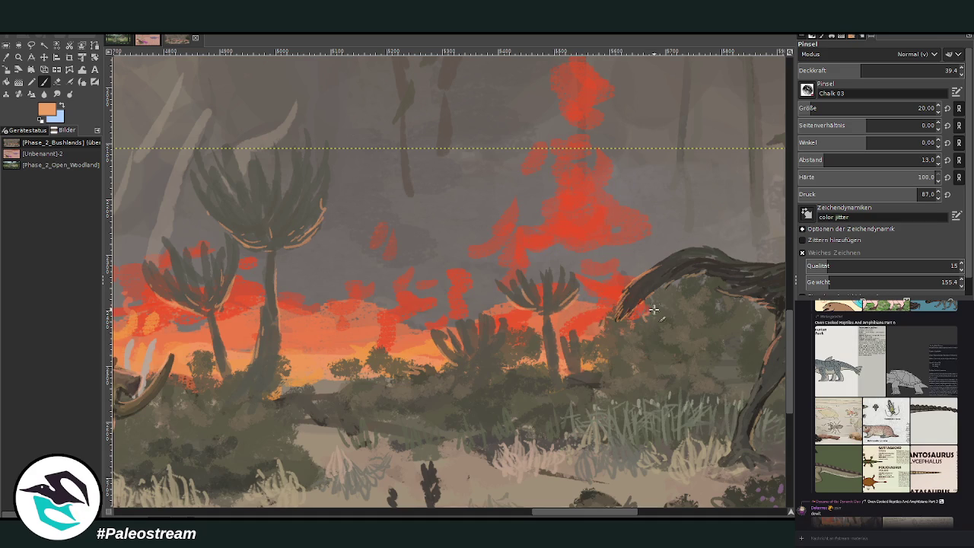
scroll(656, 288, "down", 4)
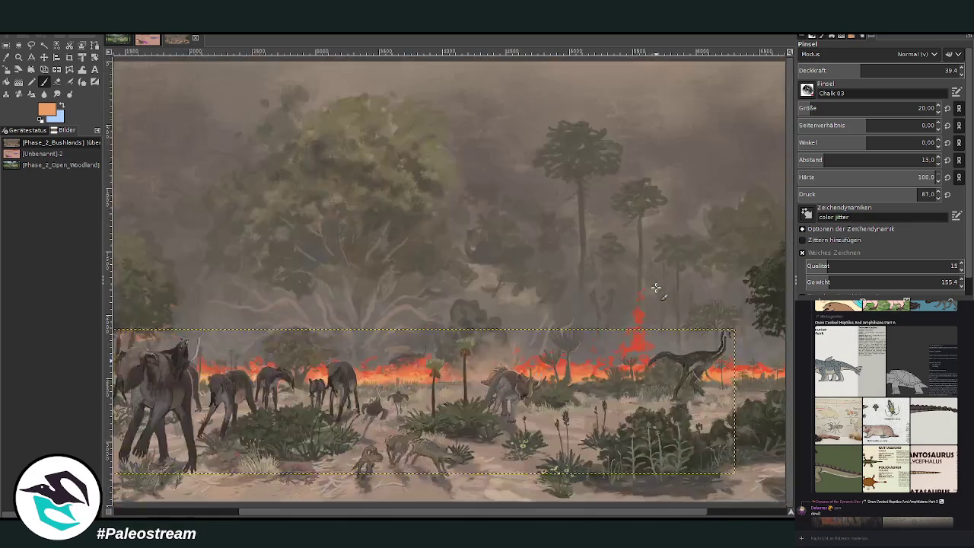
Copy the Gigantosaurus reference image from the chat with Bild kopieren.
scroll(656, 288, "down", 1)
scroll(656, 287, "down", 1)
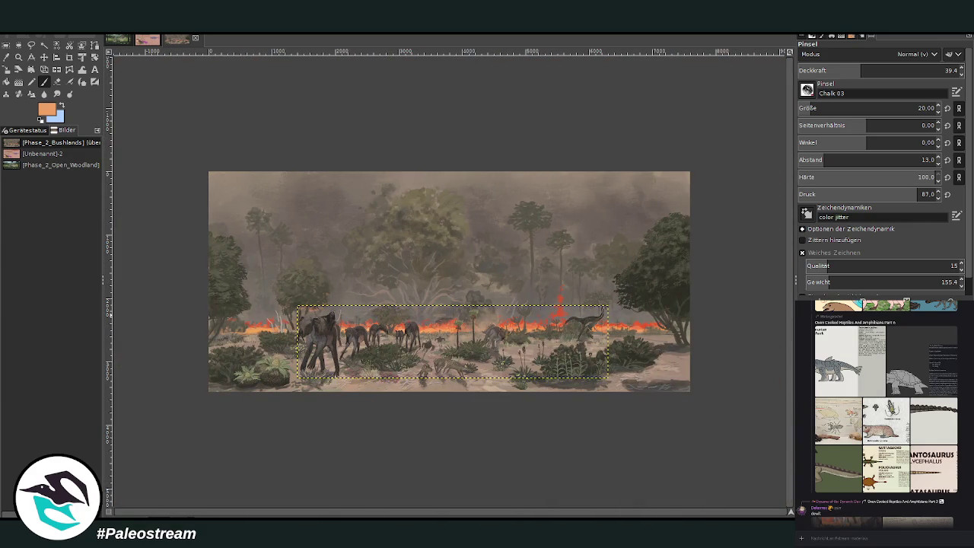
left_click(19, 57)
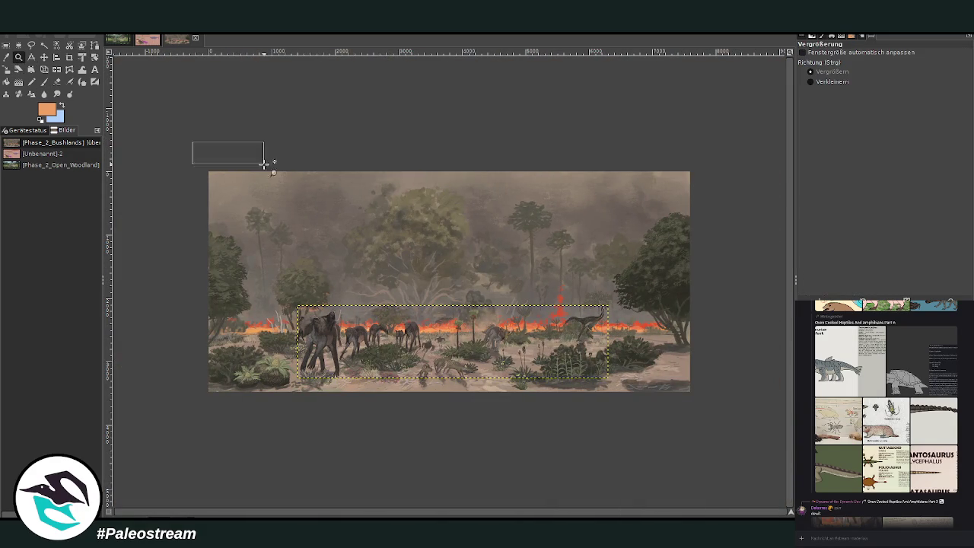
left_click(217, 146)
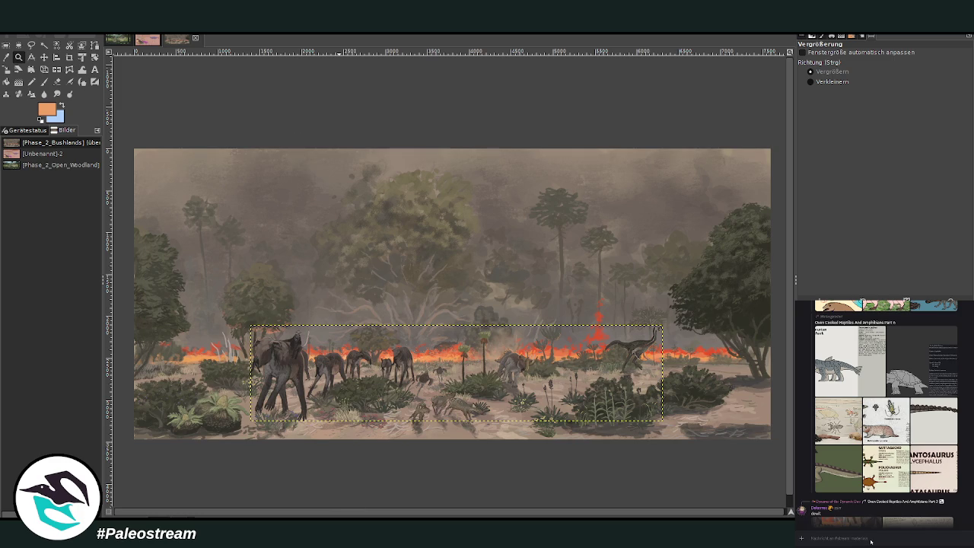
scroll(813, 441, "up", 1)
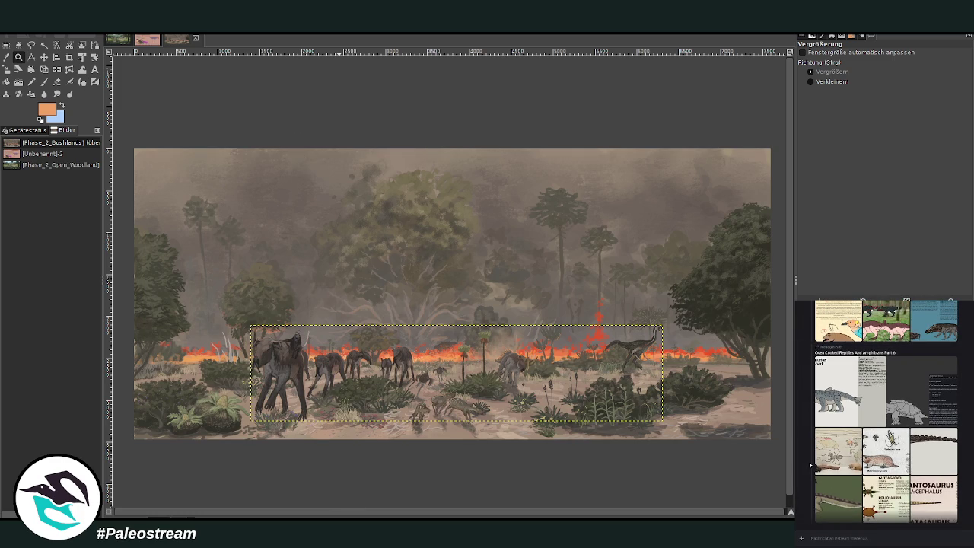
left_click(935, 493)
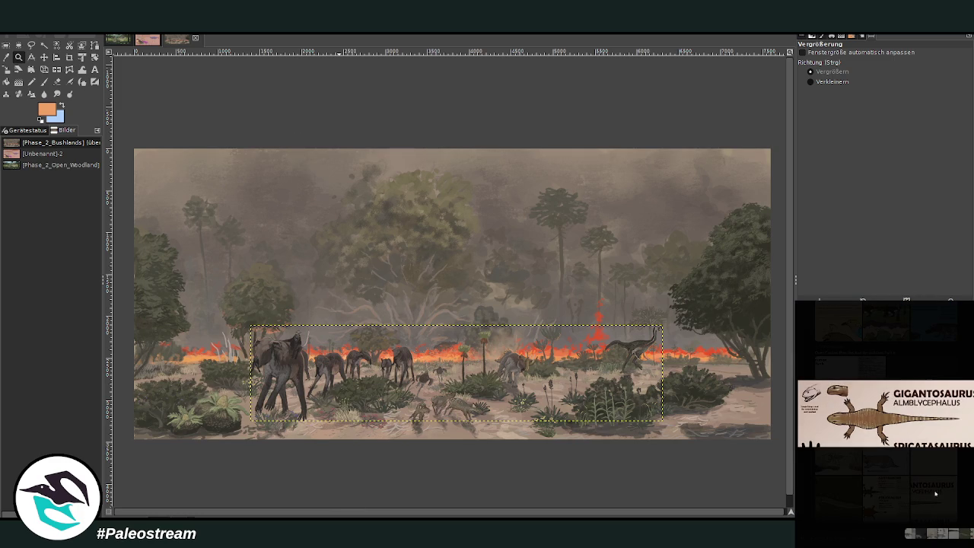
right_click(939, 425)
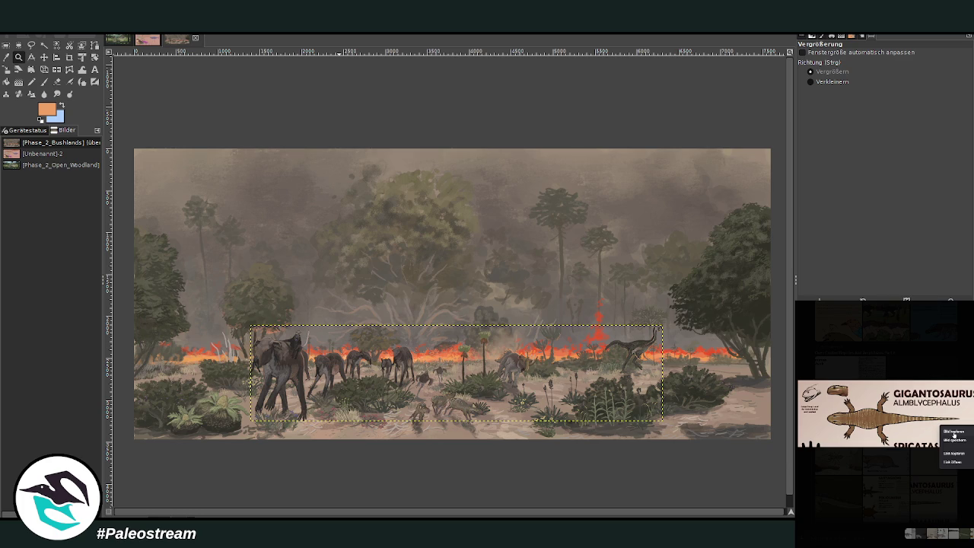
left_click(954, 432)
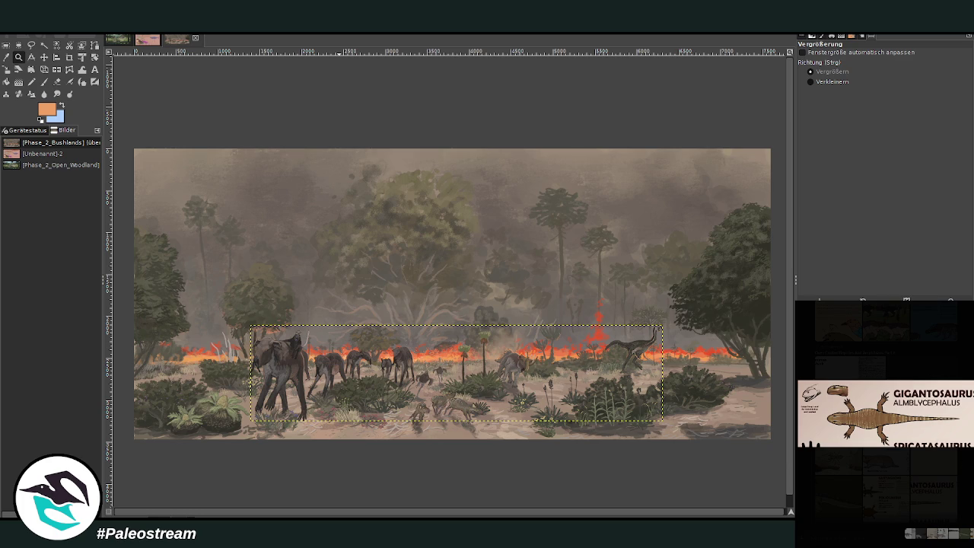
Close the chat previews, select all in GIMP and paste the Gigantosaurus card onto the canvas.
key("Escape")
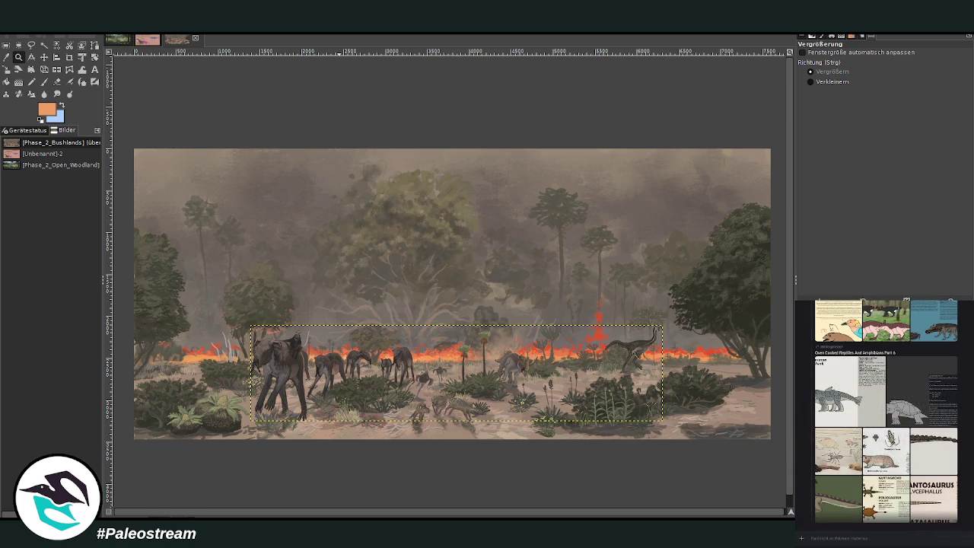
left_click(928, 499)
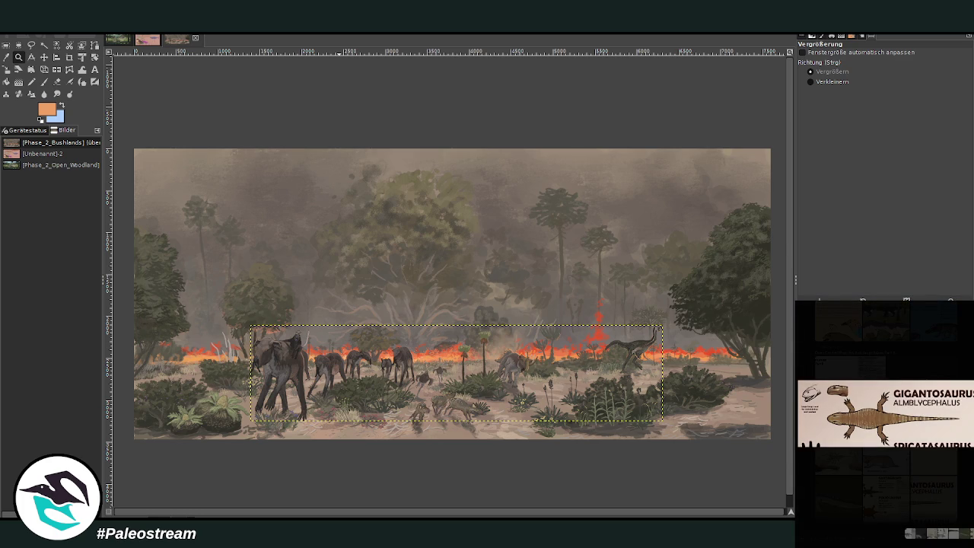
left_click(963, 485)
left_click(904, 507)
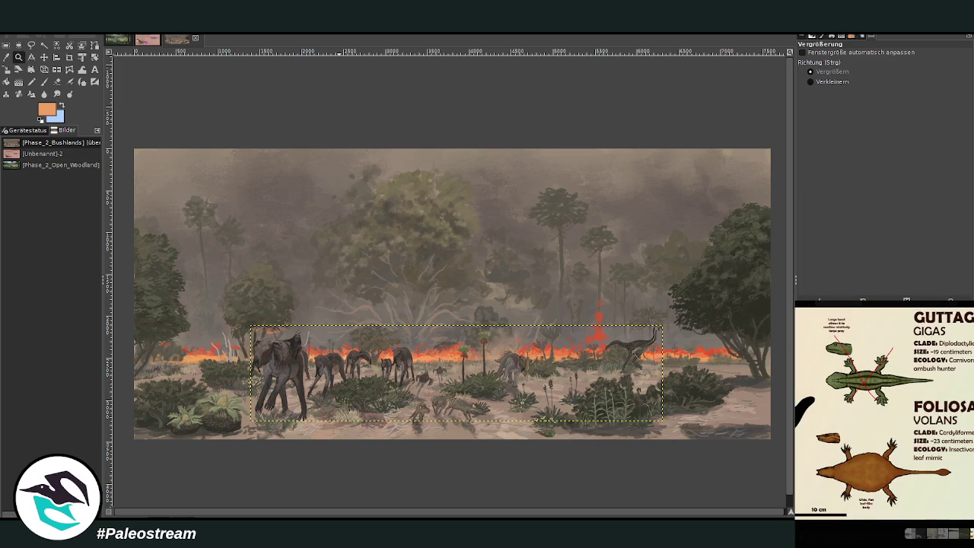
key("Escape")
left_click(904, 492)
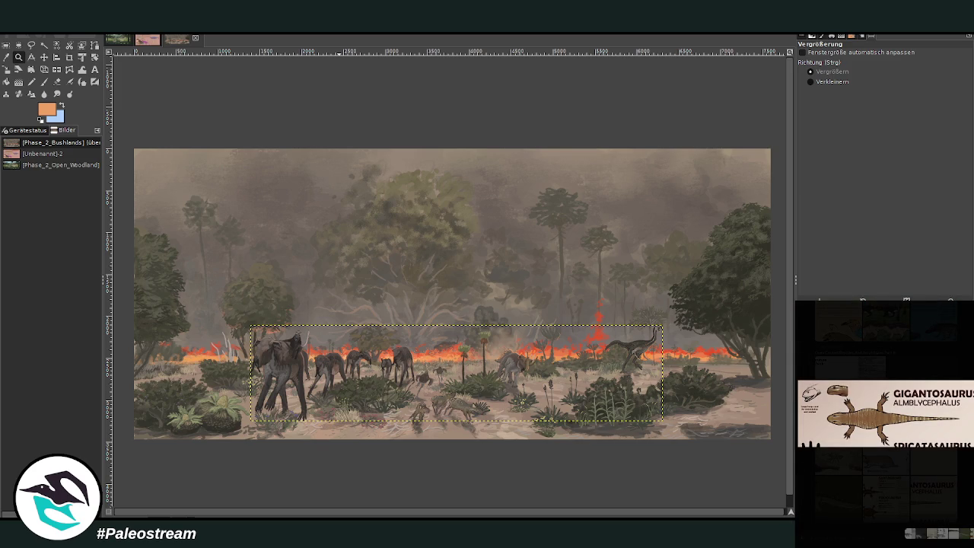
left_click(801, 540)
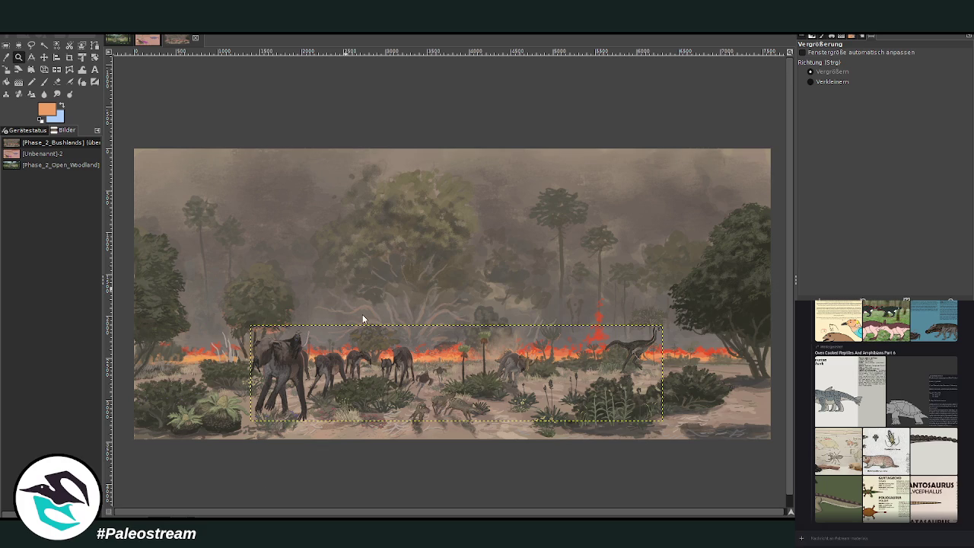
key("ctrl+a")
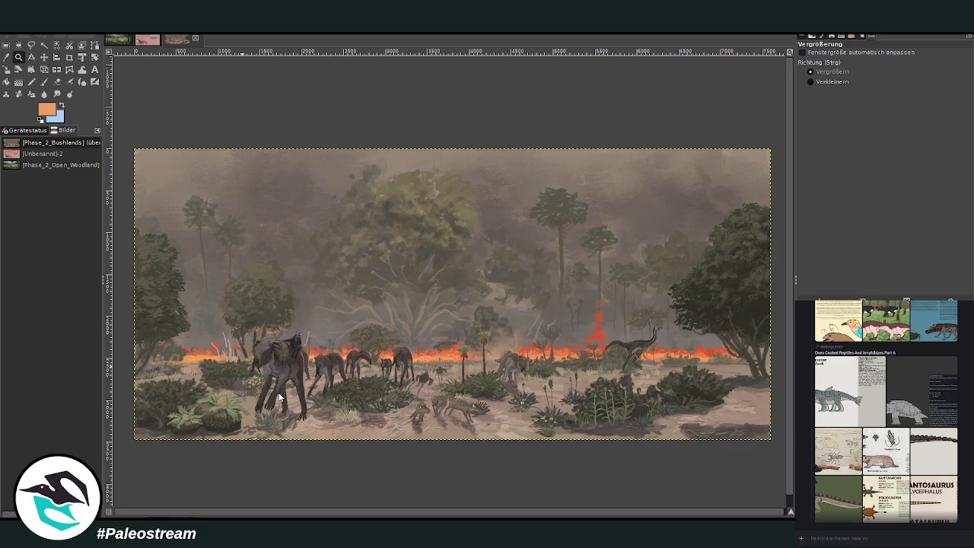
key("ctrl+v")
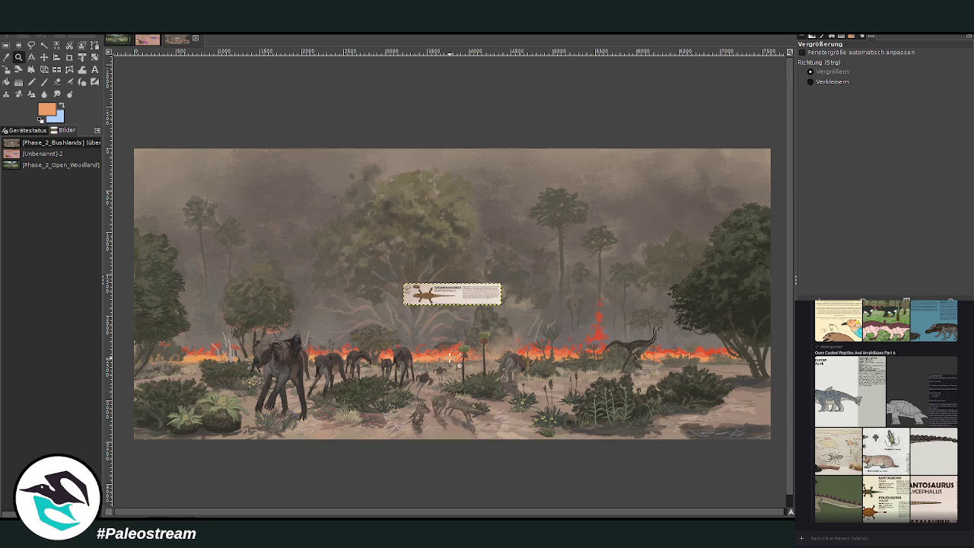
Zoom in on the pasted Gigantosaurus card and drag it lower on the painting.
left_click(19, 57)
left_click_drag(388, 268, 508, 319)
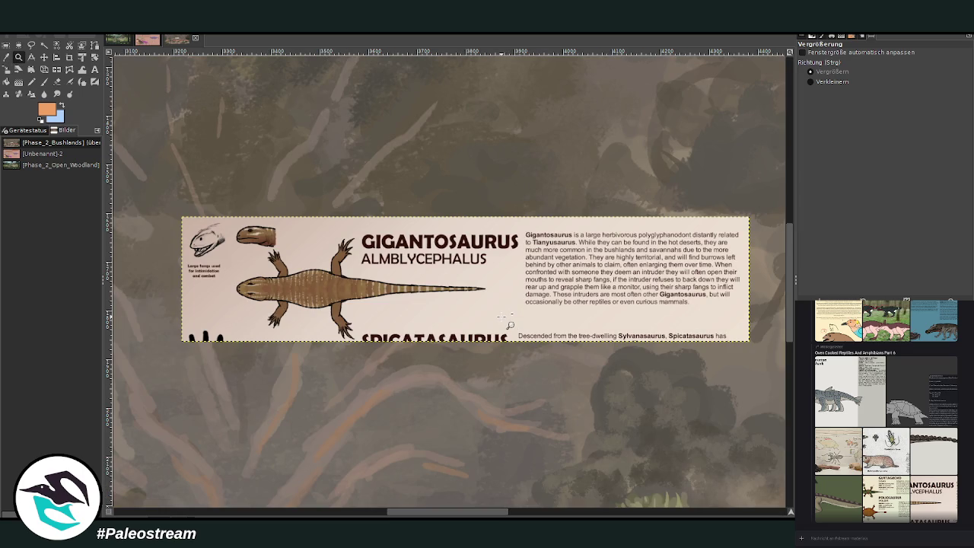
left_click(43, 57)
left_click_drag(380, 262, 366, 363)
scroll(343, 320, "down", 2)
scroll(342, 312, "down", 4)
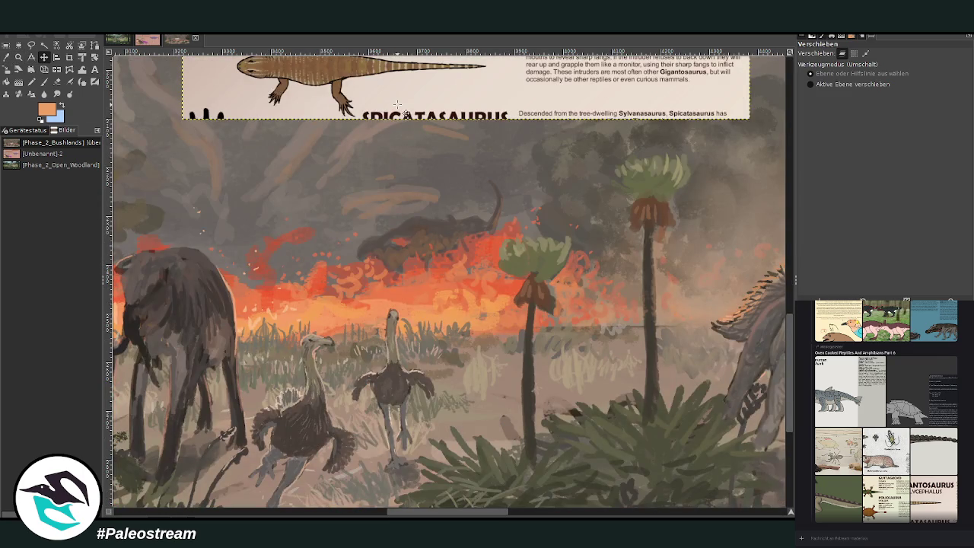
left_click_drag(400, 116, 352, 415)
scroll(347, 409, "down", 2)
scroll(334, 415, "down", 3)
scroll(324, 419, "up", 2)
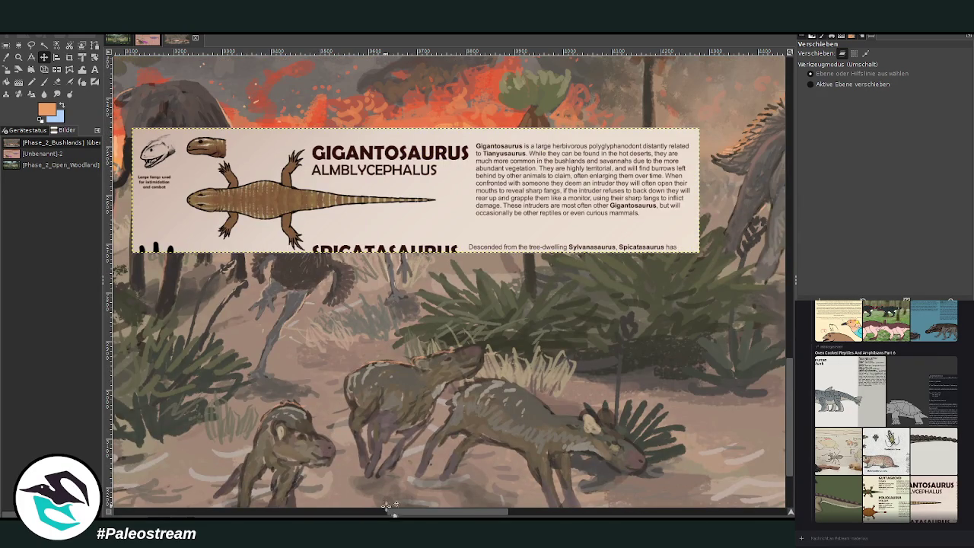
mouse_move(391, 512)
left_mouse_down()
mouse_move(414, 511)
mouse_move(397, 515)
left_mouse_up()
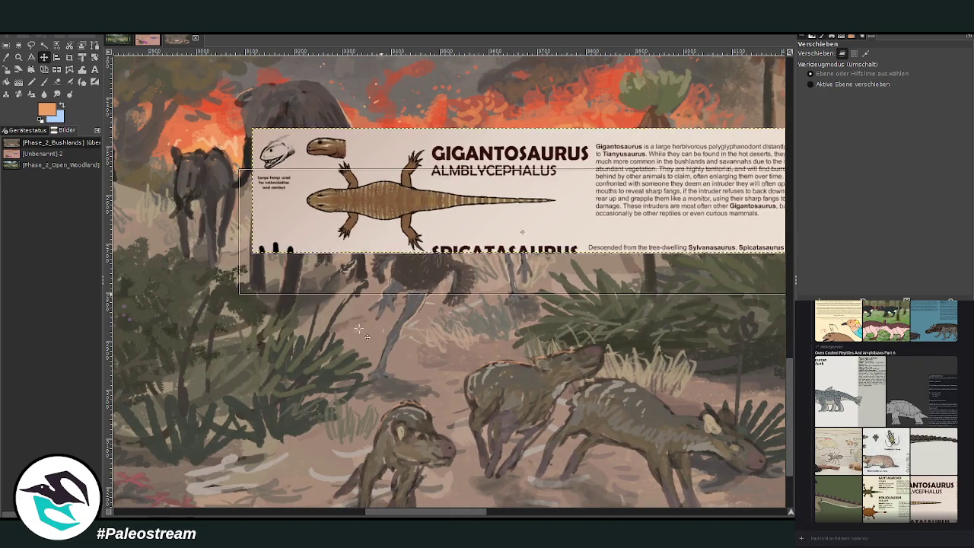
scroll(401, 293, "up", 3)
mouse_move(392, 513)
left_mouse_down()
mouse_move(210, 499)
mouse_move(704, 516)
mouse_move(458, 498)
mouse_move(411, 503)
left_mouse_up()
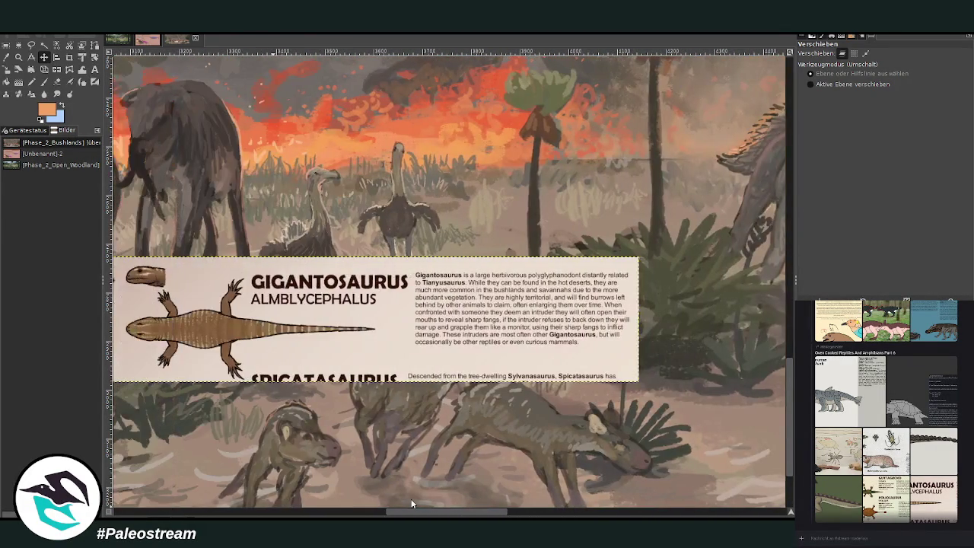
Reposition the card right and up, off the animals, so it rests over the dark bushes.
left_click_drag(418, 334, 796, 403)
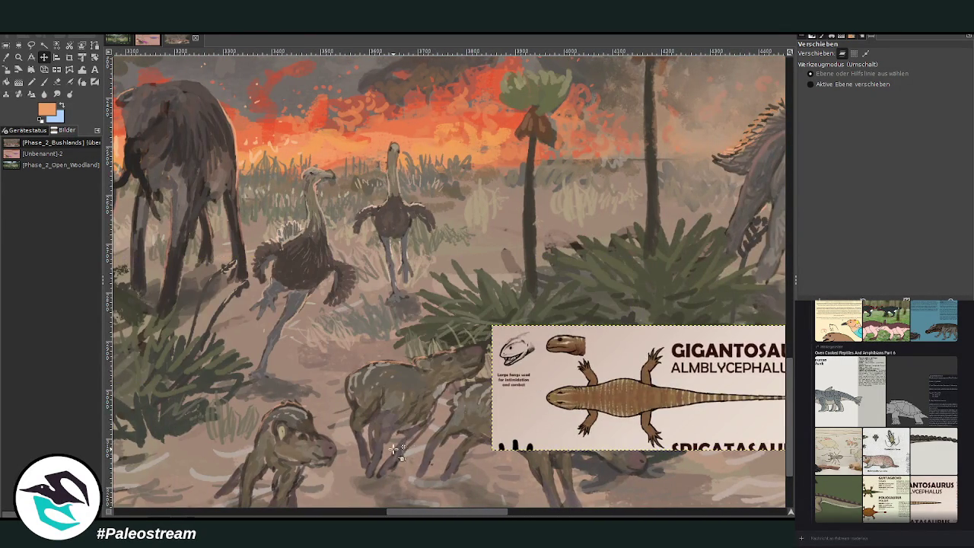
left_click_drag(487, 504, 460, 488)
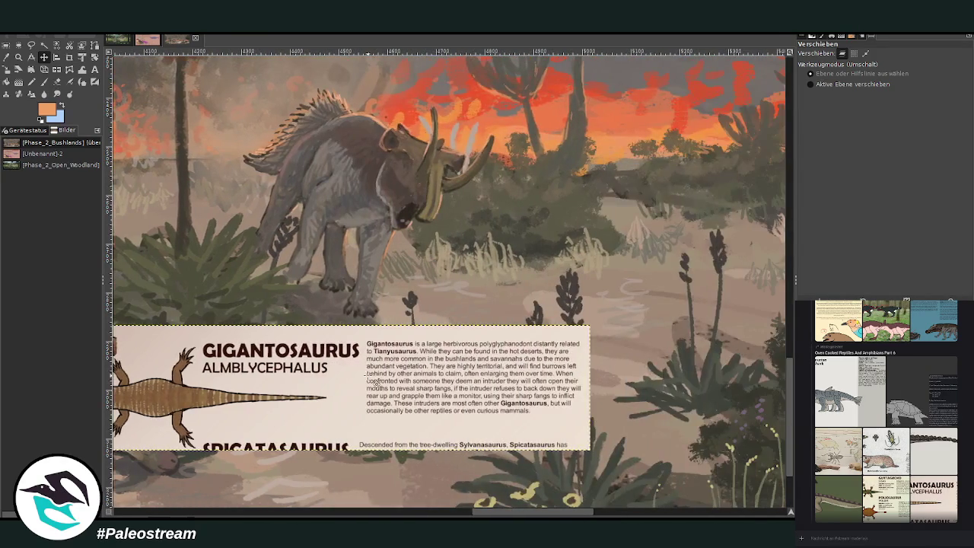
scroll(460, 488, "right", 10)
left_click_drag(223, 483, 624, 458)
scroll(515, 342, "right", 10)
scroll(515, 341, "down", 5)
left_click_drag(256, 354, 631, 270)
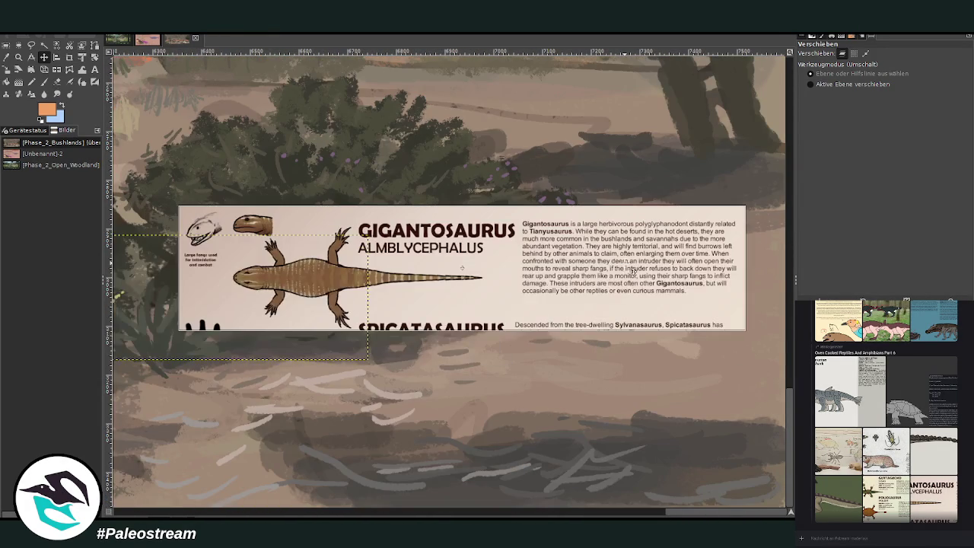
left_click_drag(440, 271, 590, 164)
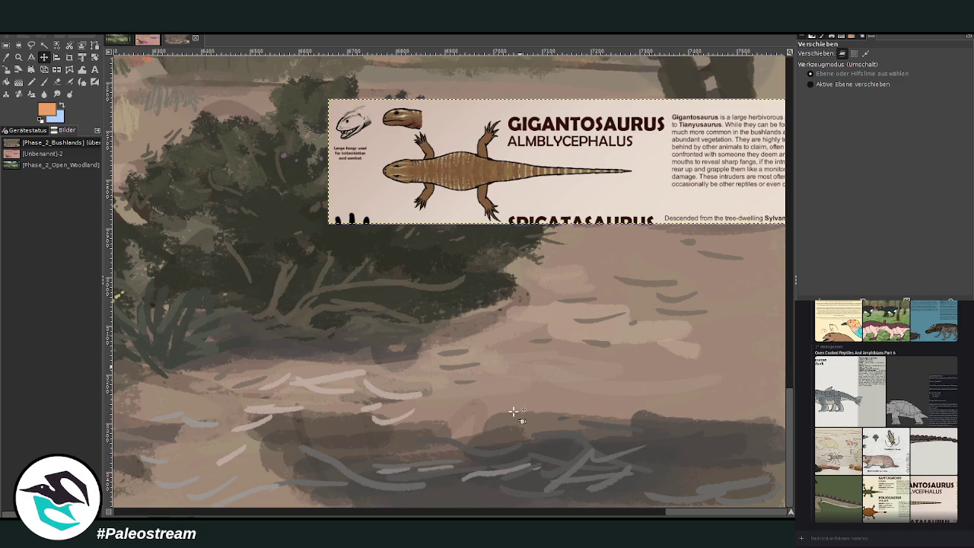
left_click_drag(667, 513, 644, 516)
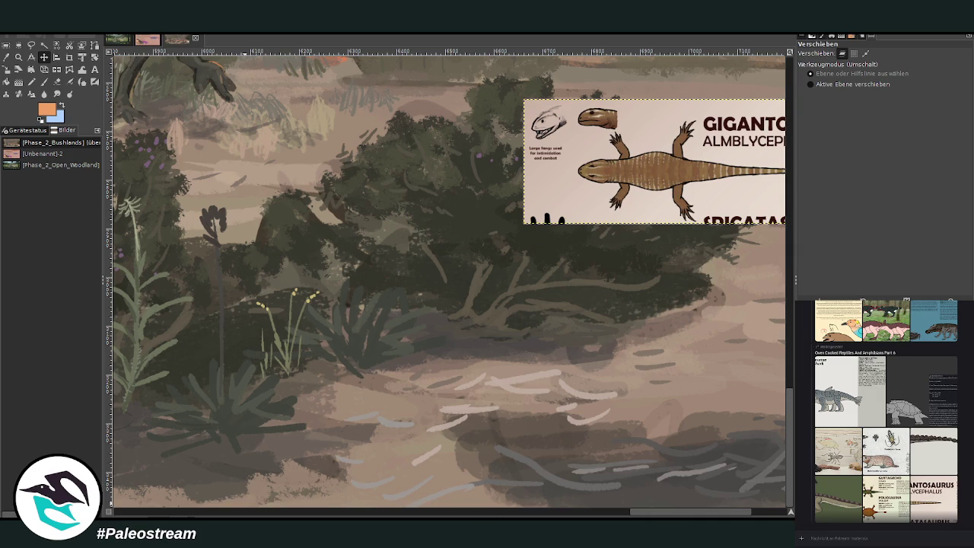
left_click_drag(701, 516, 732, 516)
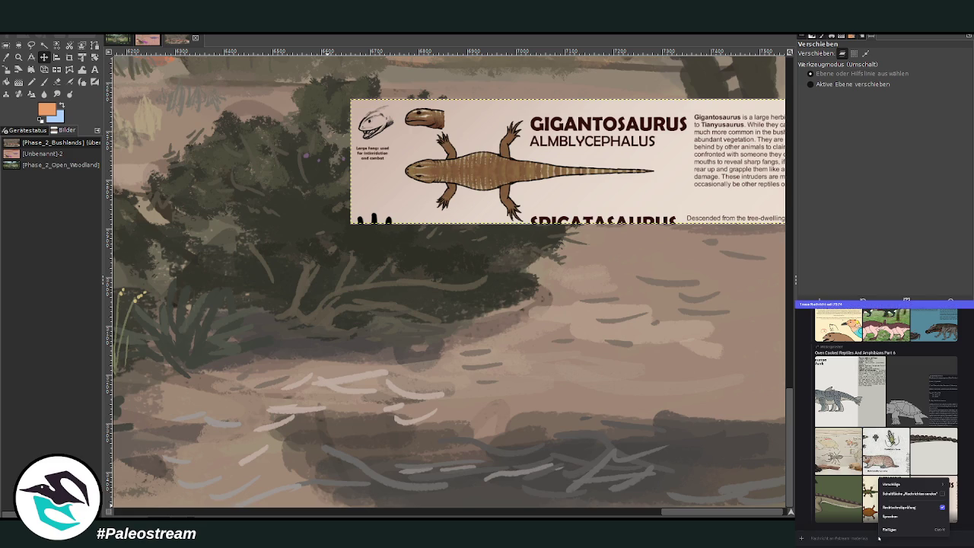
Paste the copied image into the chat message box and send it.
left_click(896, 531)
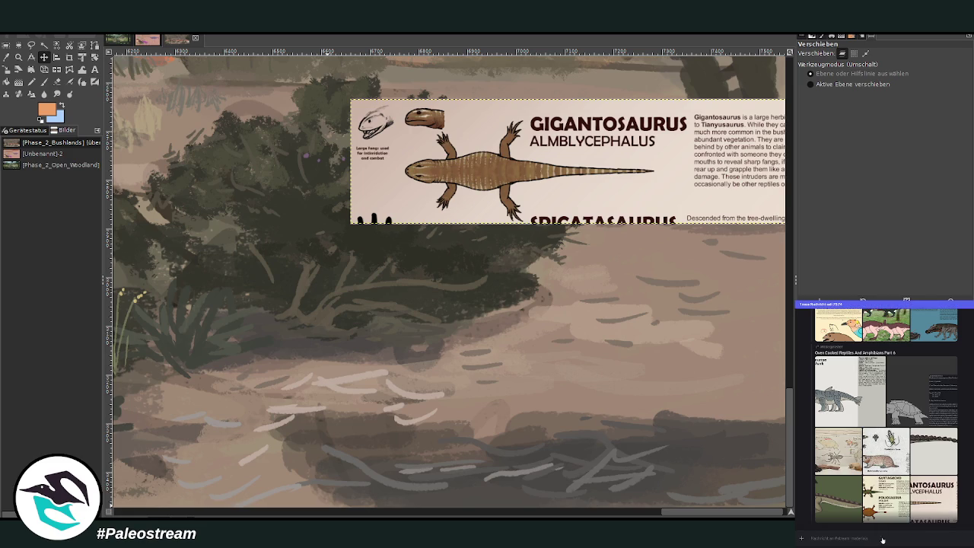
key("ctrl+v")
key("Return")
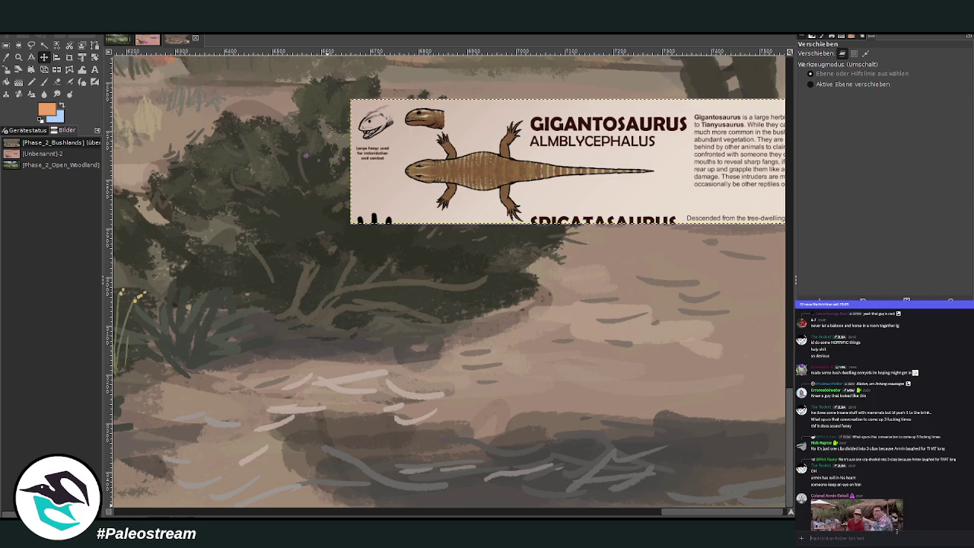
scroll(944, 462, "up", 5)
scroll(944, 462, "down", 3)
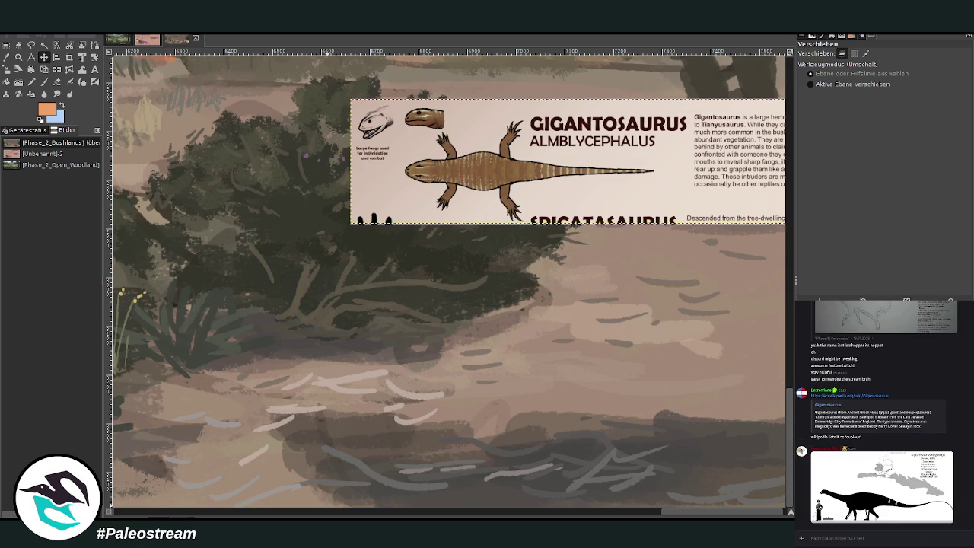
scroll(952, 461, "up", 5)
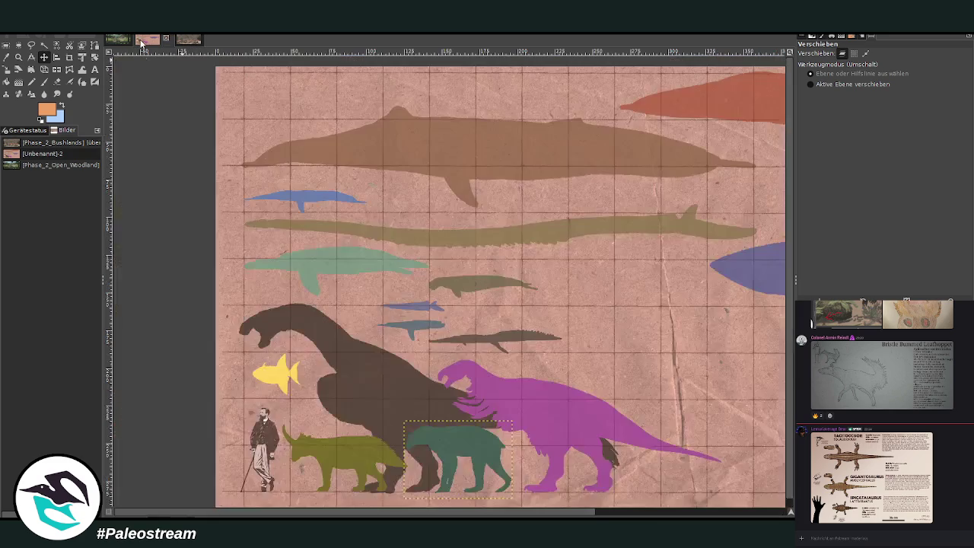
left_click(143, 41)
scroll(455, 513, "right", 2)
scroll(455, 514, "right", 8)
scroll(426, 511, "left", 6)
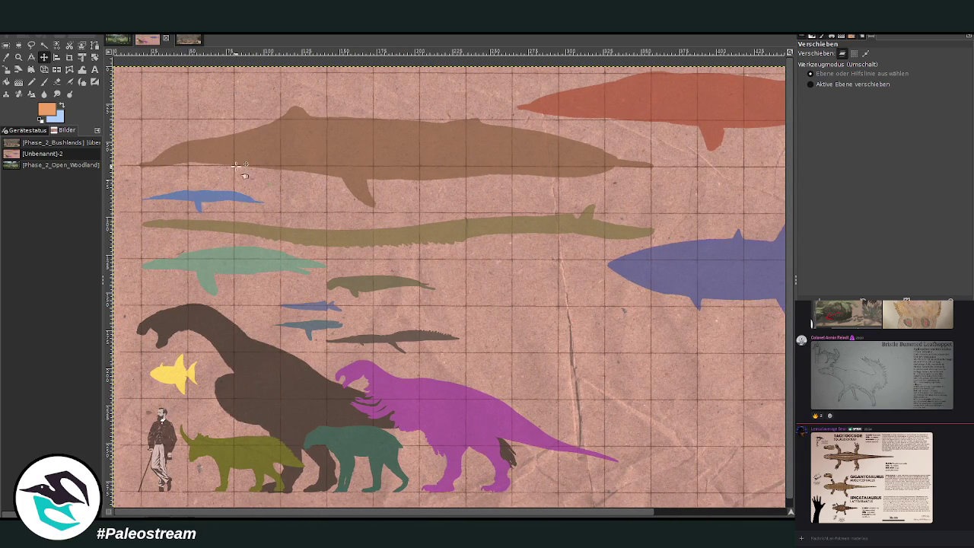
left_click(180, 40)
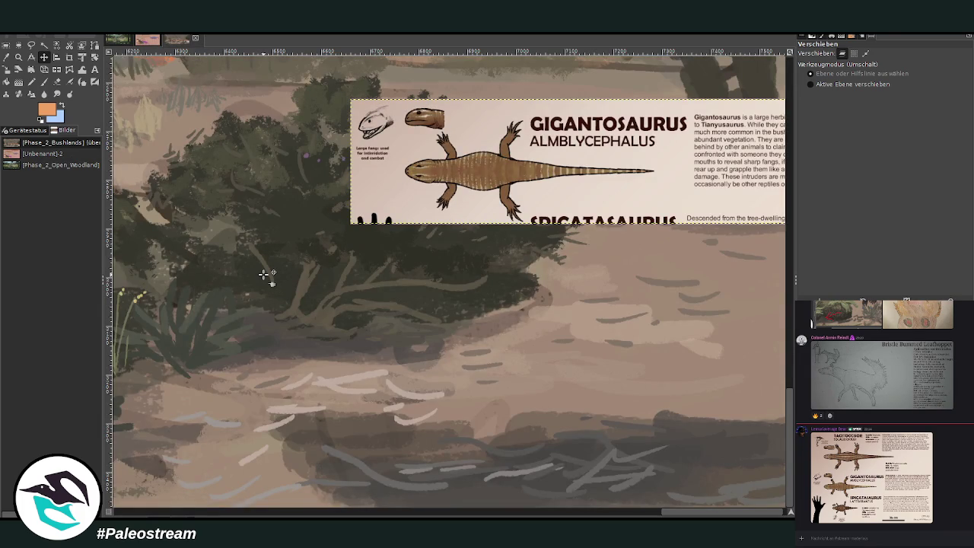
Make the layer below active, fit the painting, then zoom in on the theropod and card area.
scroll(262, 274, "up", 5)
scroll(262, 274, "down", 5)
key("z")
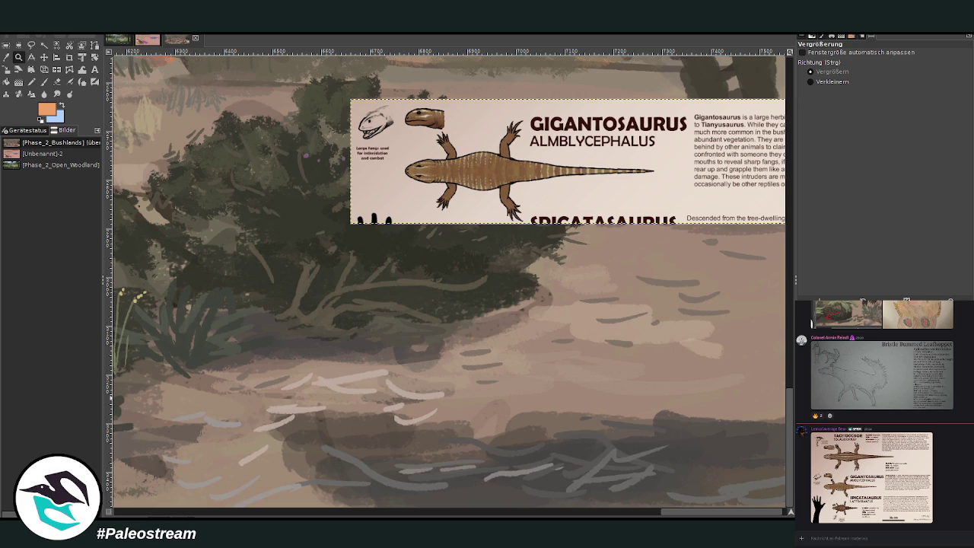
key("Page_Down")
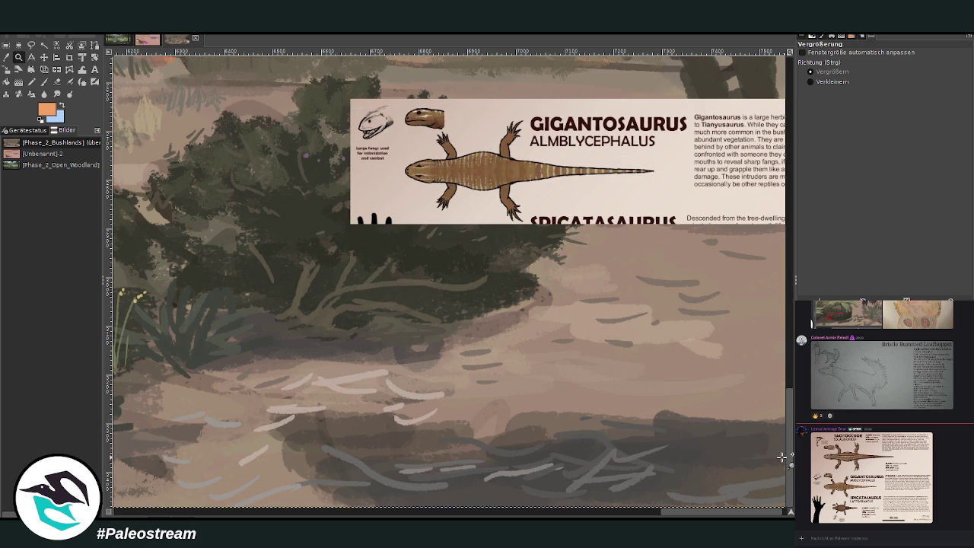
key("shift+ctrl+j")
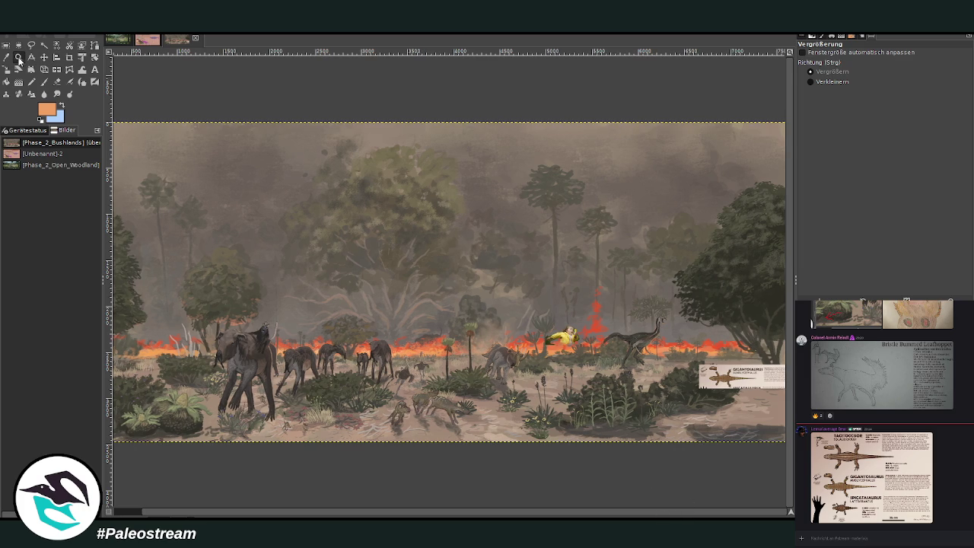
left_click_drag(620, 299, 770, 455)
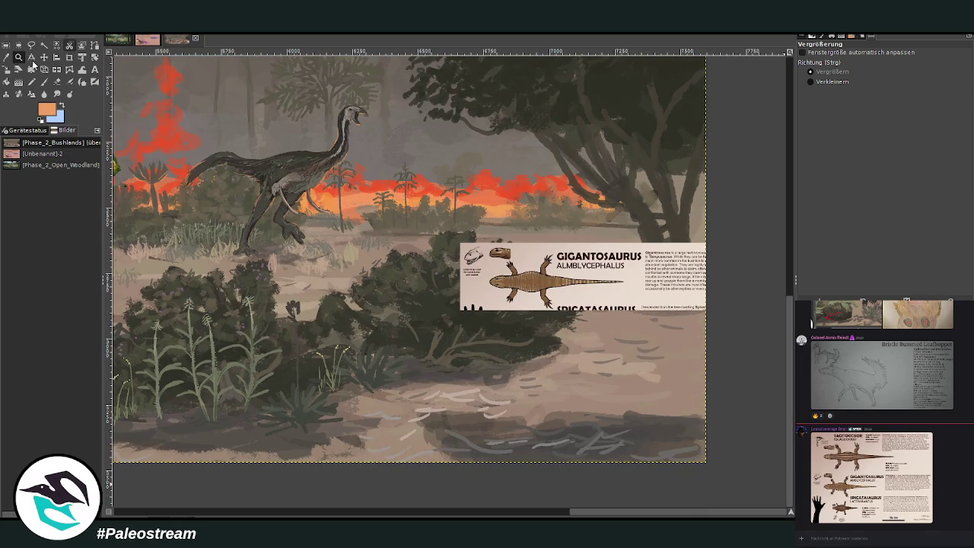
Zoom in on the bushes and load the paintbrush with a darker, larger, more opaque stroke.
left_click_drag(339, 193, 593, 450)
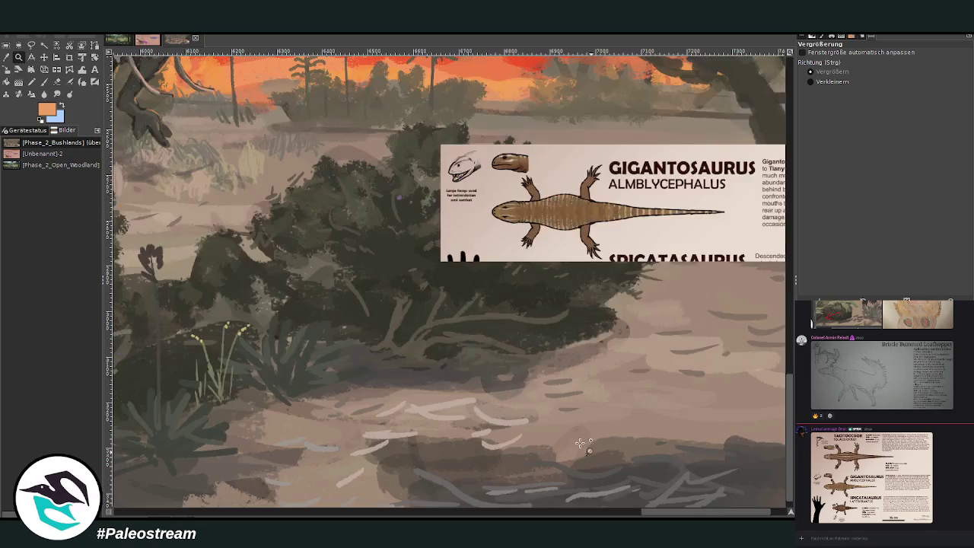
key("p")
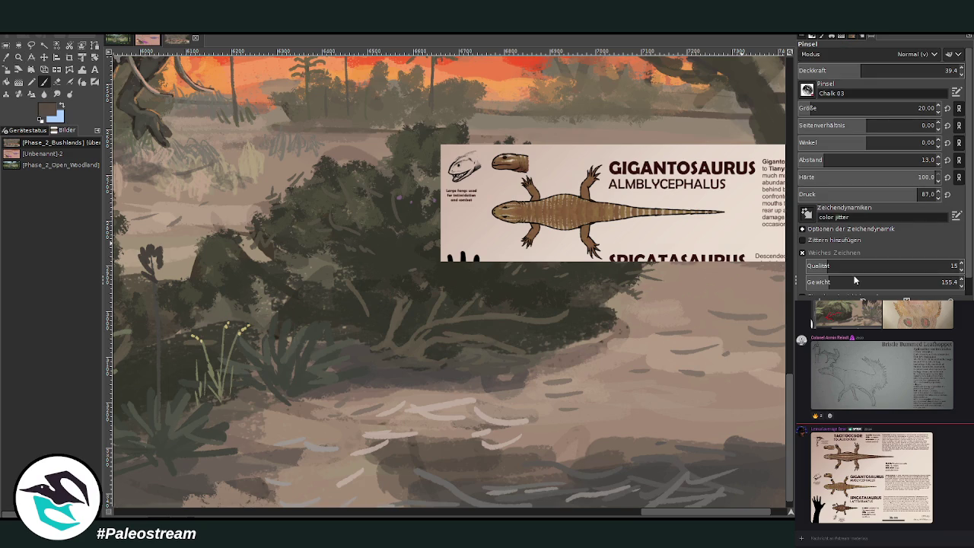
left_click(765, 255, "ctrl")
scroll(814, 107, "up", 1)
left_click(887, 68)
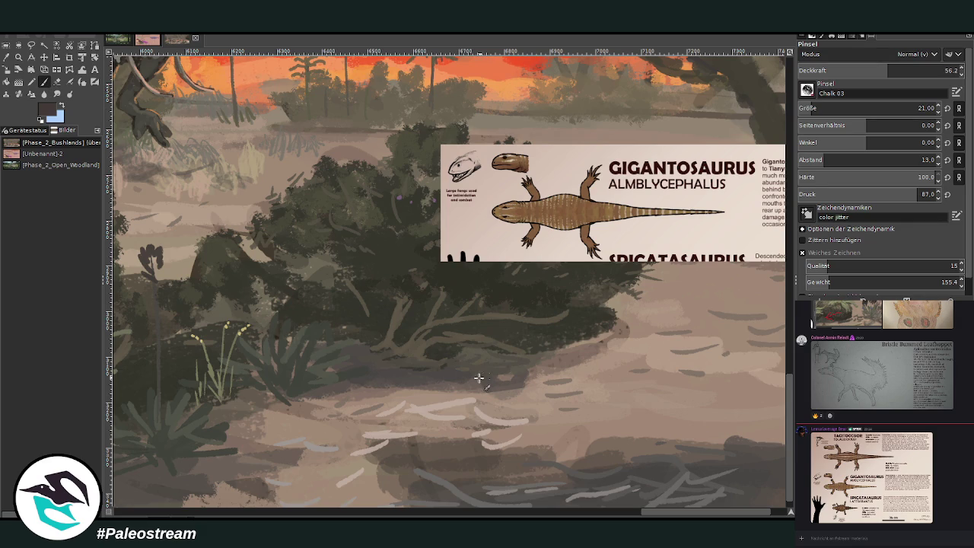
left_click(740, 217, "ctrl")
Sketch the lizard's dark body, diagonal back outline, a short leg and head tip on the sand.
mouse_move(426, 371)
left_mouse_down()
mouse_move(495, 384)
mouse_move(452, 392)
mouse_move(413, 381)
left_mouse_up()
key("bracketright")
key("bracketright")
key("bracketright")
key("greater")
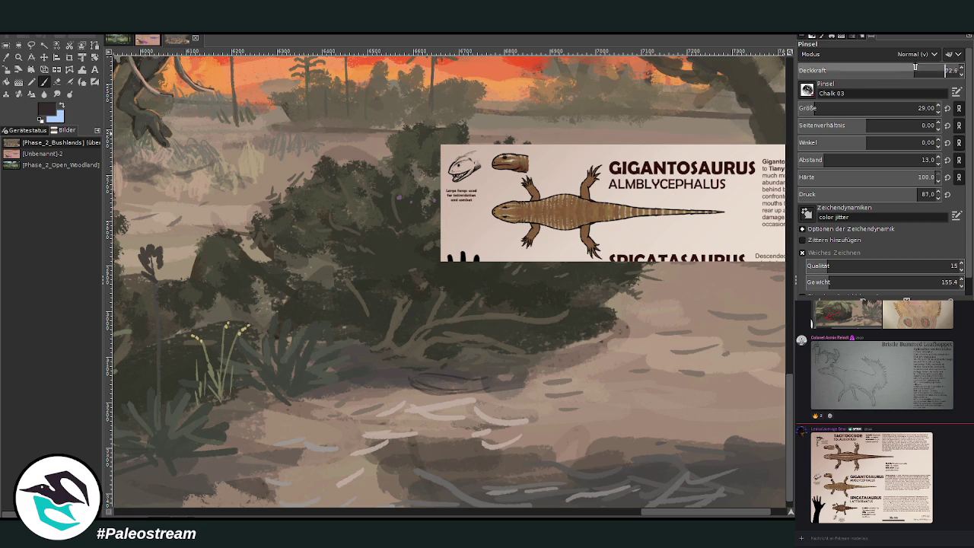
mouse_move(479, 391)
left_mouse_down()
mouse_move(415, 383)
mouse_move(442, 395)
left_mouse_up()
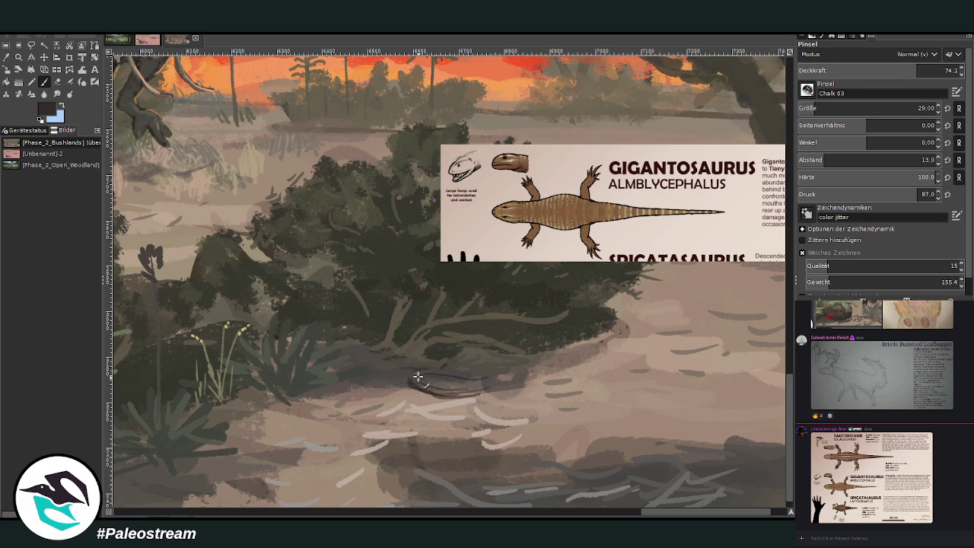
left_click_drag(348, 346, 388, 374)
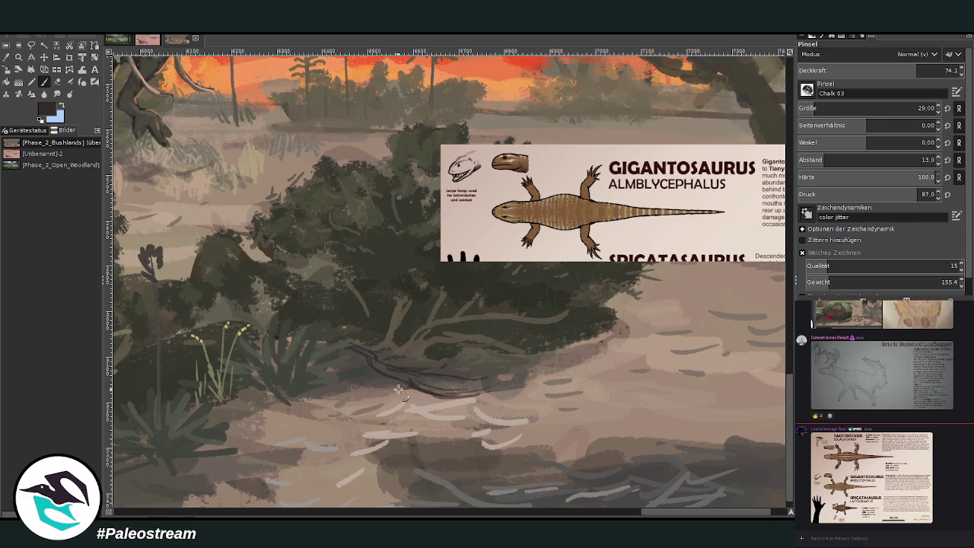
left_click_drag(465, 397, 465, 411)
left_click_drag(491, 381, 516, 379)
Zoom closer, then close the head outline and paint the hind leg with toes and the front leg.
left_click(18, 58)
left_click_drag(387, 131, 636, 434)
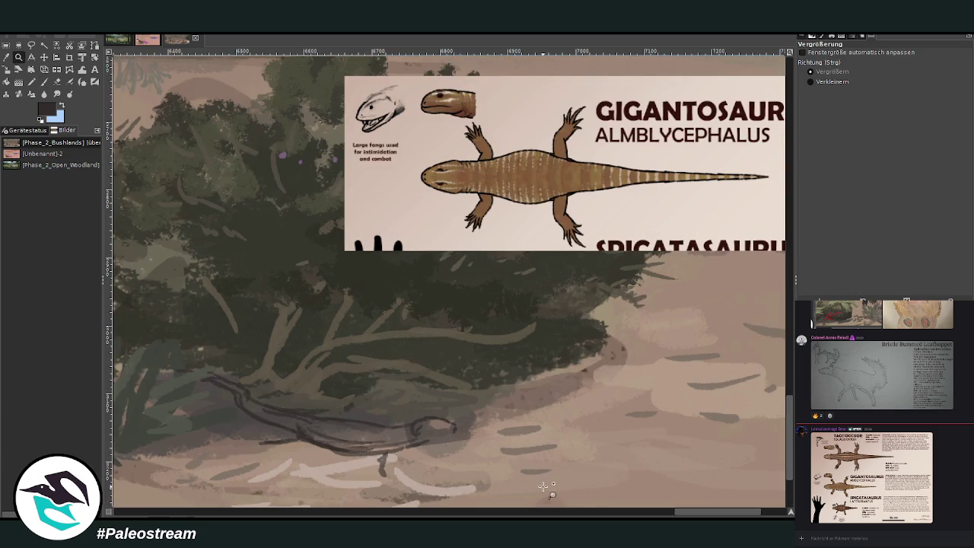
left_click(43, 81)
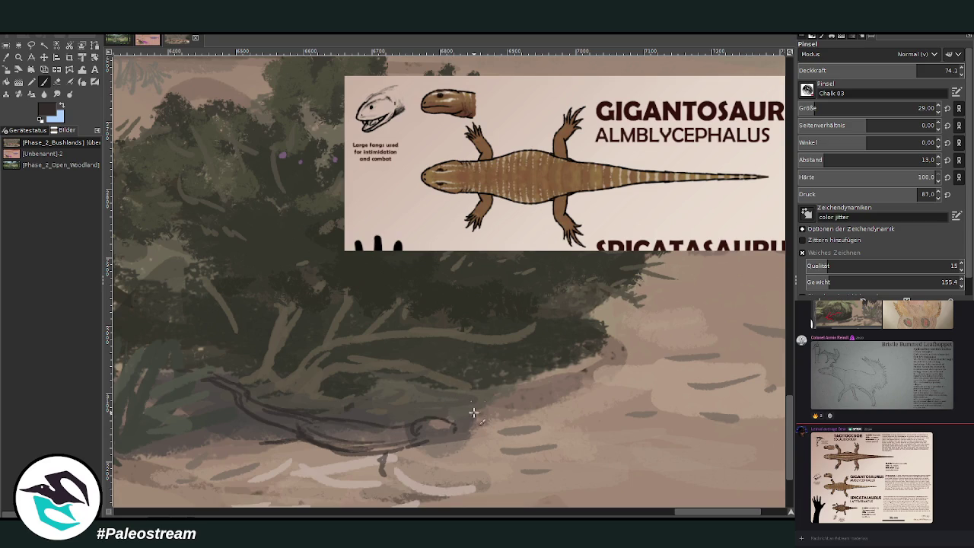
mouse_move(448, 426)
left_mouse_down()
mouse_move(450, 440)
mouse_move(414, 442)
mouse_move(431, 430)
mouse_move(391, 427)
mouse_move(427, 430)
mouse_move(382, 445)
mouse_move(376, 466)
mouse_move(382, 483)
mouse_move(391, 481)
mouse_move(380, 465)
left_mouse_up()
left_click_drag(383, 445, 375, 450)
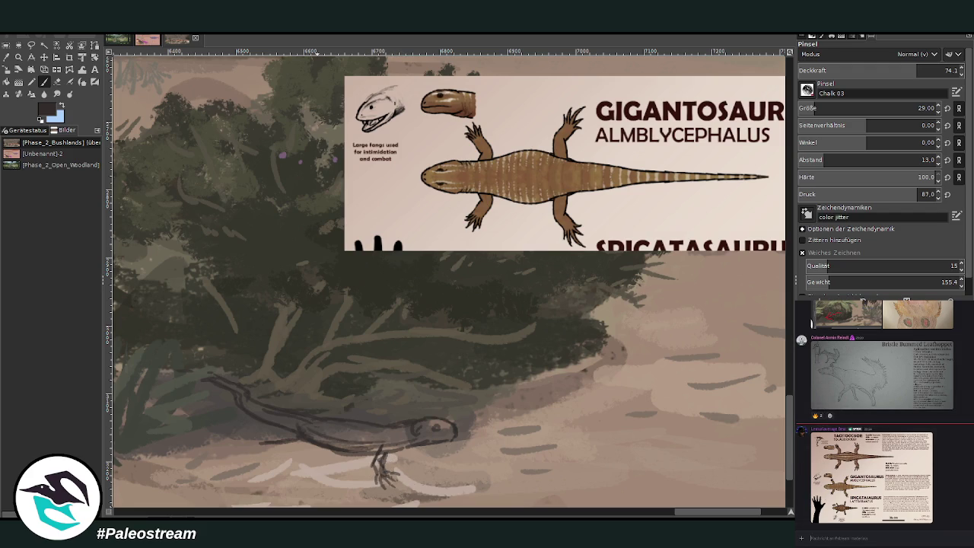
mouse_move(303, 430)
left_mouse_down()
mouse_move(293, 448)
mouse_move(251, 466)
mouse_move(227, 456)
mouse_move(249, 450)
left_mouse_up()
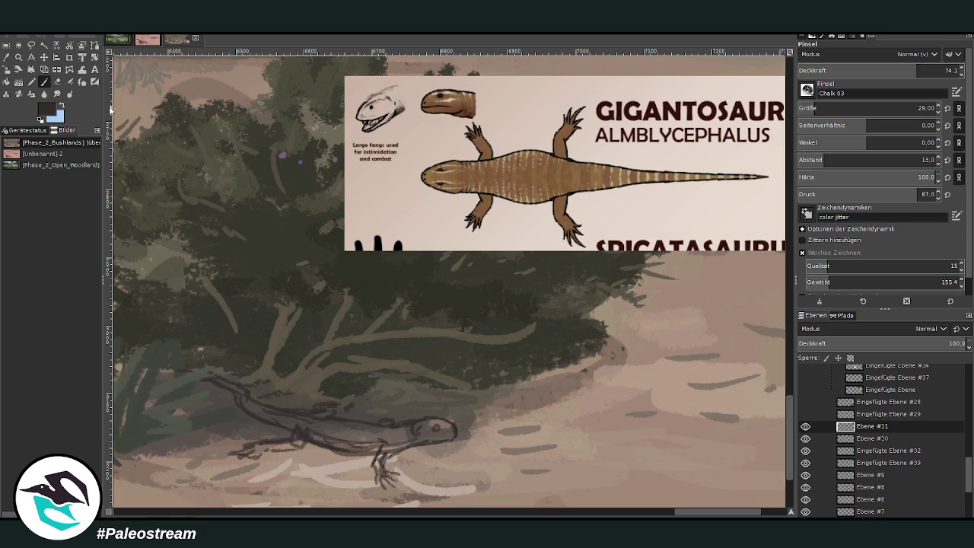
Paint the lizard's body, tail and front leg in sampled brown and add a dark eye.
left_click(6, 57)
left_click(547, 178)
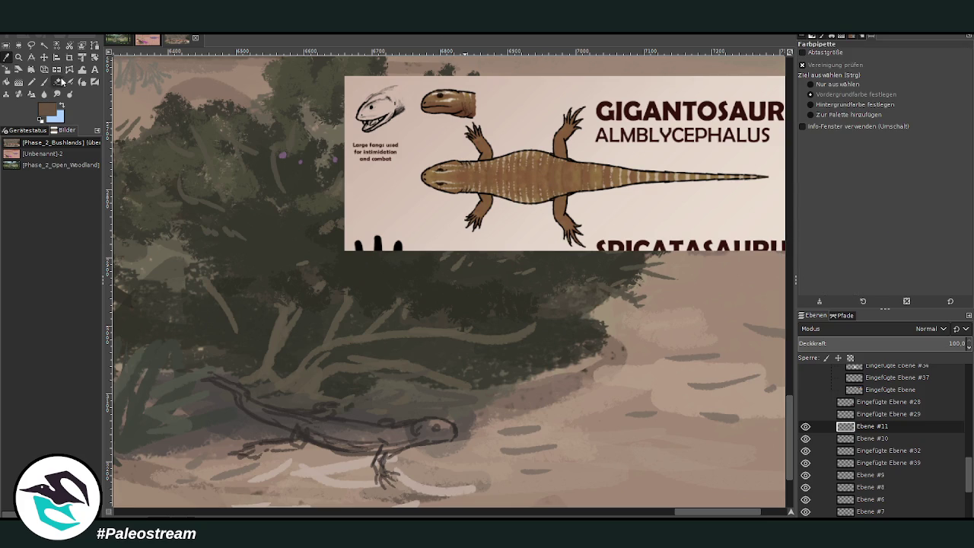
left_click(44, 82)
mouse_move(315, 421)
left_mouse_down()
mouse_move(394, 431)
mouse_move(409, 424)
mouse_move(411, 438)
mouse_move(424, 424)
mouse_move(451, 430)
mouse_move(435, 420)
mouse_move(453, 434)
mouse_move(259, 411)
mouse_move(265, 416)
mouse_move(219, 380)
mouse_move(357, 440)
mouse_move(339, 447)
mouse_move(310, 439)
mouse_move(409, 443)
mouse_move(383, 439)
left_mouse_up()
mouse_move(287, 423)
left_mouse_down()
mouse_move(226, 391)
mouse_move(218, 374)
mouse_move(237, 394)
mouse_move(216, 382)
mouse_move(297, 434)
mouse_move(279, 446)
left_mouse_up()
left_click_drag(383, 460, 390, 453)
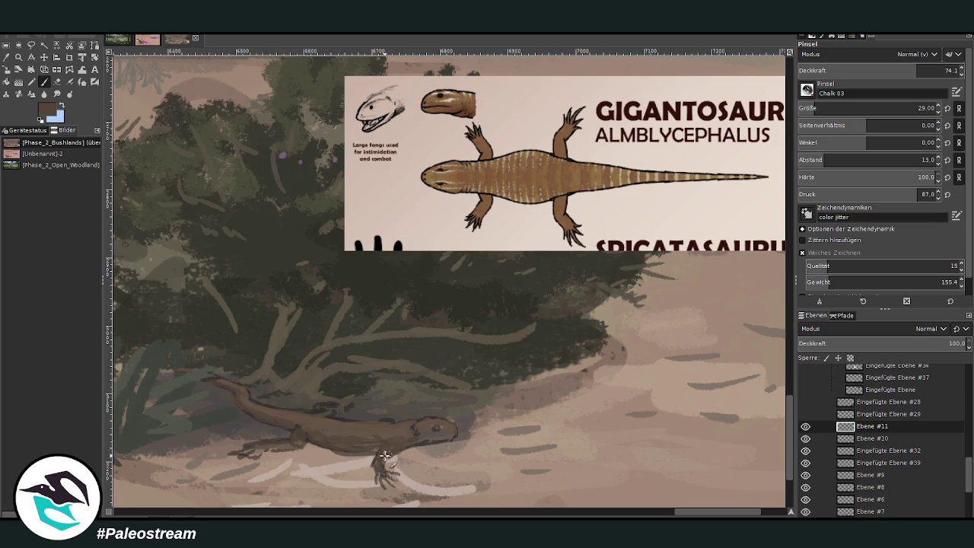
left_click_drag(436, 428, 437, 437)
left_click(435, 427)
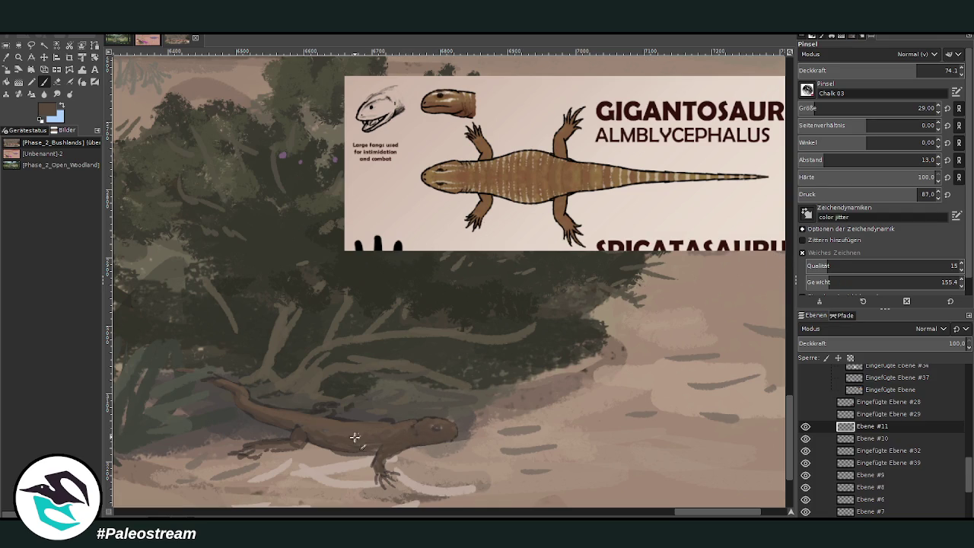
Add lighter grey-brown highlights and shading, then paint pale stripes across the body with a size-20 brush.
left_click(770, 251, "ctrl")
left_click_drag(384, 444, 389, 454)
left_click_drag(295, 430, 297, 443)
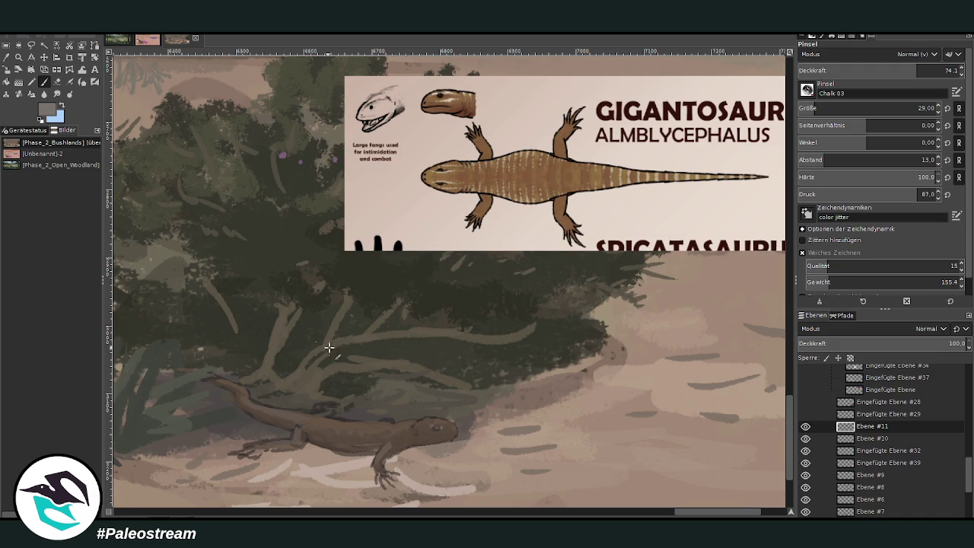
left_click_drag(310, 431, 315, 444)
key("[")
key("[")
key("[")
mouse_move(339, 427)
left_mouse_down()
mouse_move(335, 445)
mouse_move(374, 450)
left_mouse_up()
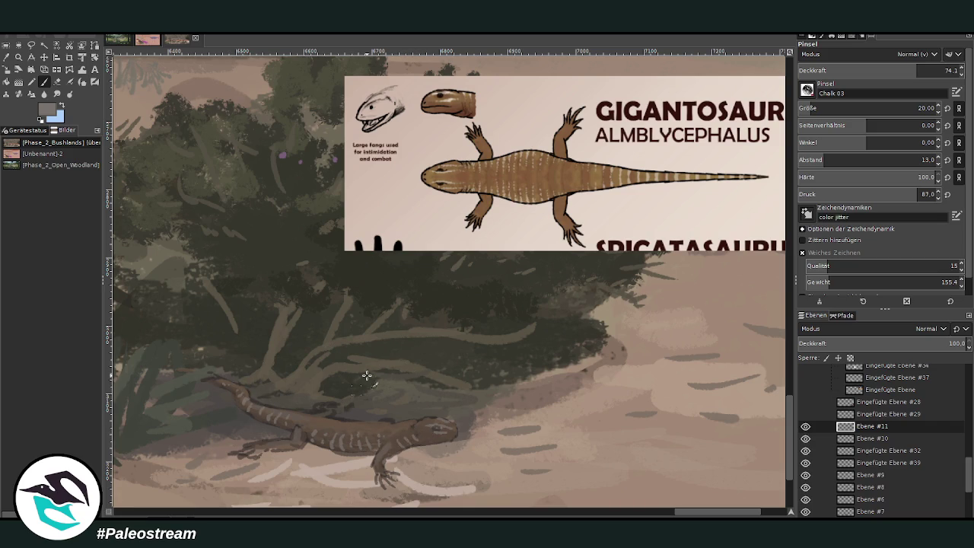
Load the paintbrush with a lighter brown and lower its opacity to 48.3.
key("o")
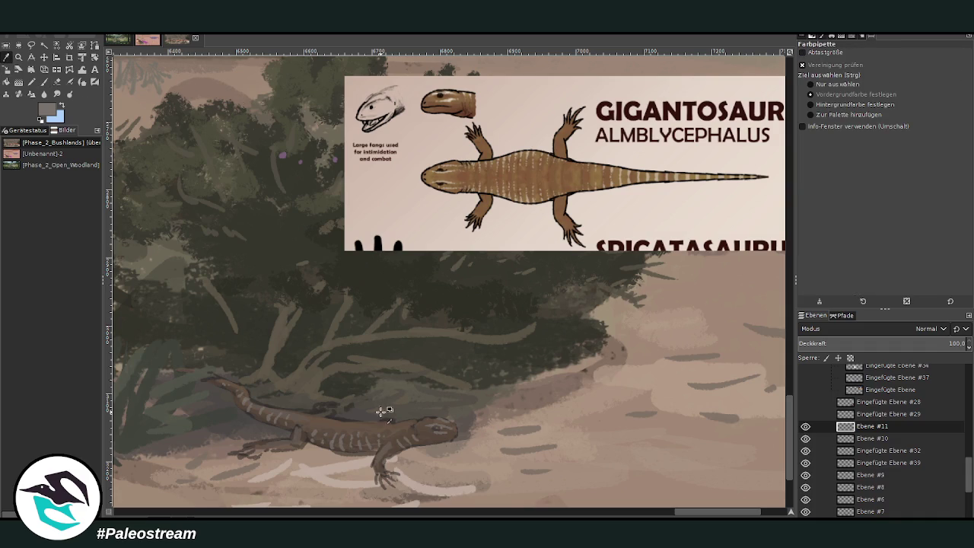
key("p")
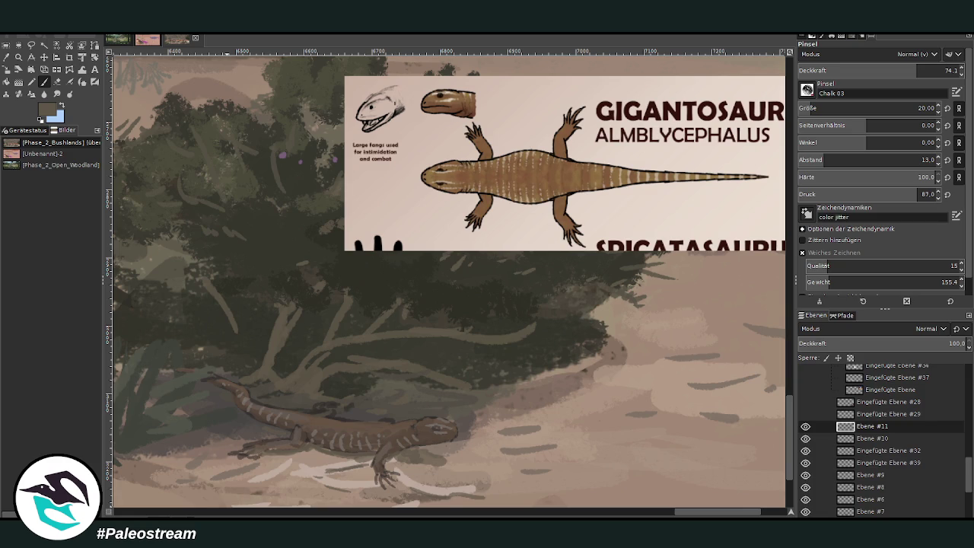
left_click(29, 70)
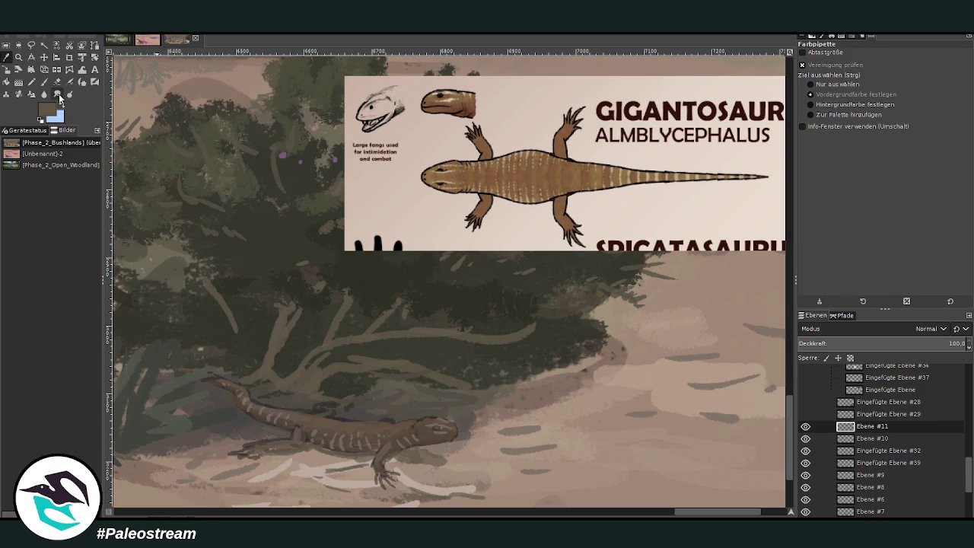
left_click(43, 82)
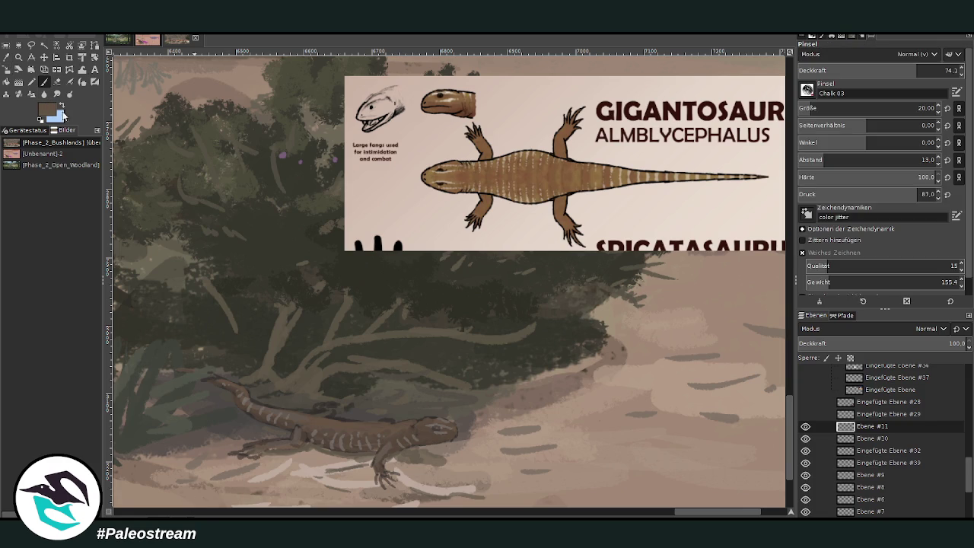
left_click(782, 241, "ctrl")
left_click_drag(918, 70, 876, 70)
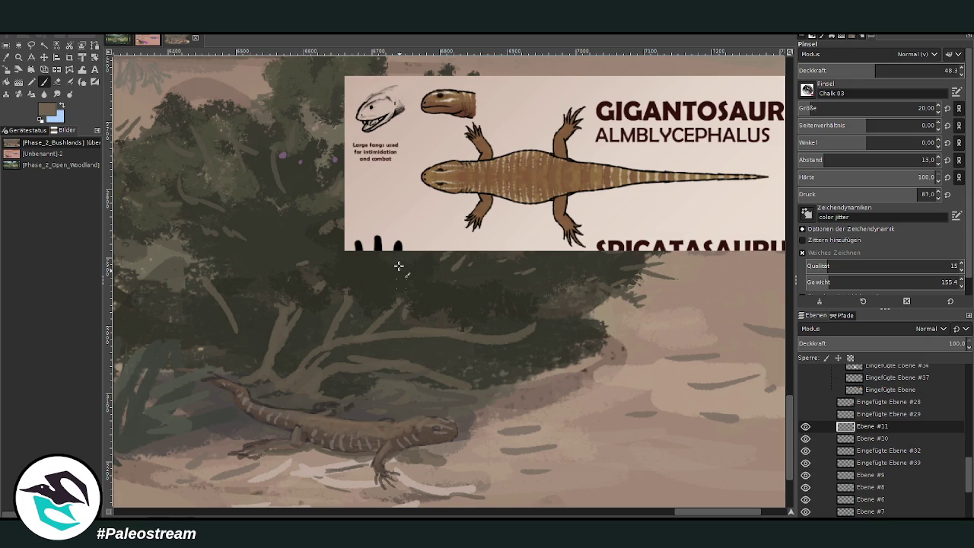
Dab a sampled dark stroke on the sand, then add light grey marks on the lizard at 76.3 opacity.
key("o")
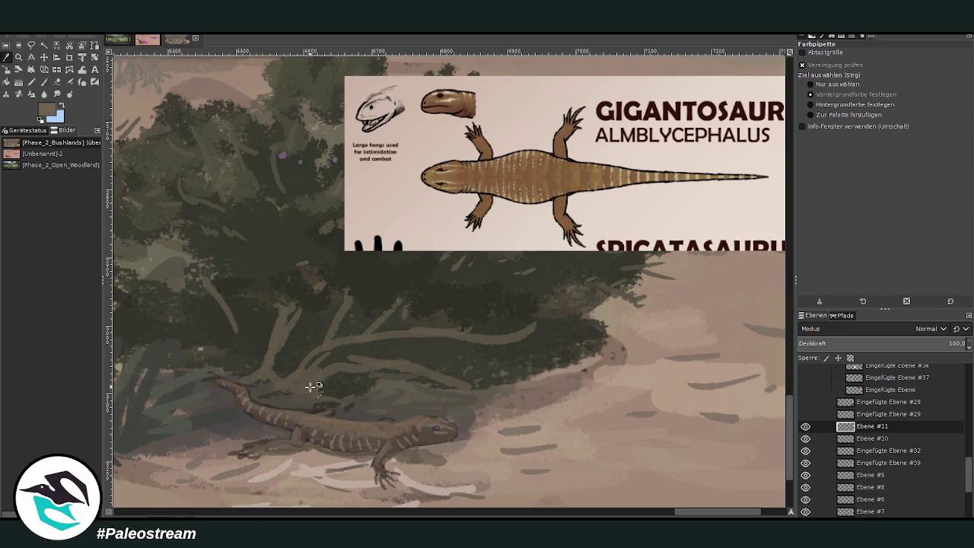
left_click(237, 413)
key("p")
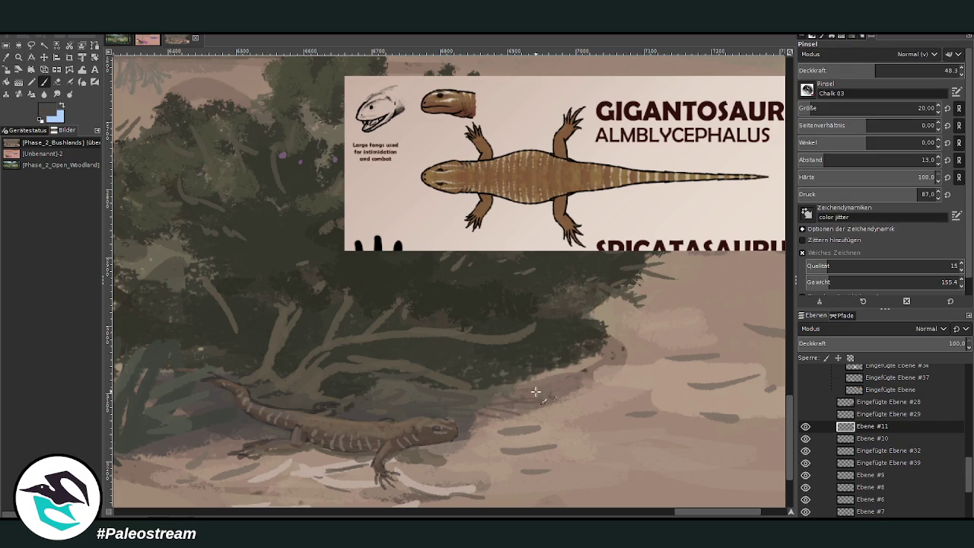
left_click_drag(557, 422, 531, 415)
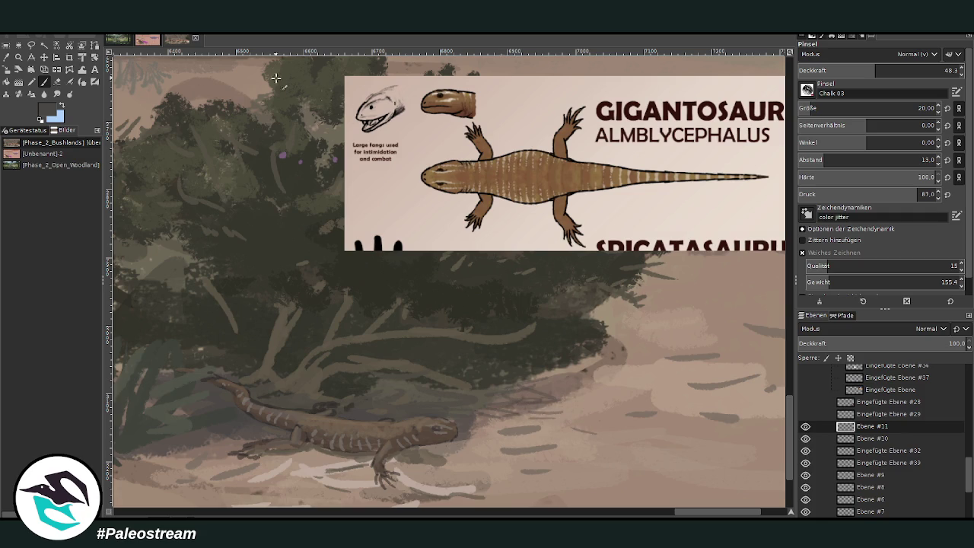
left_click(761, 220, "ctrl")
left_click(919, 69)
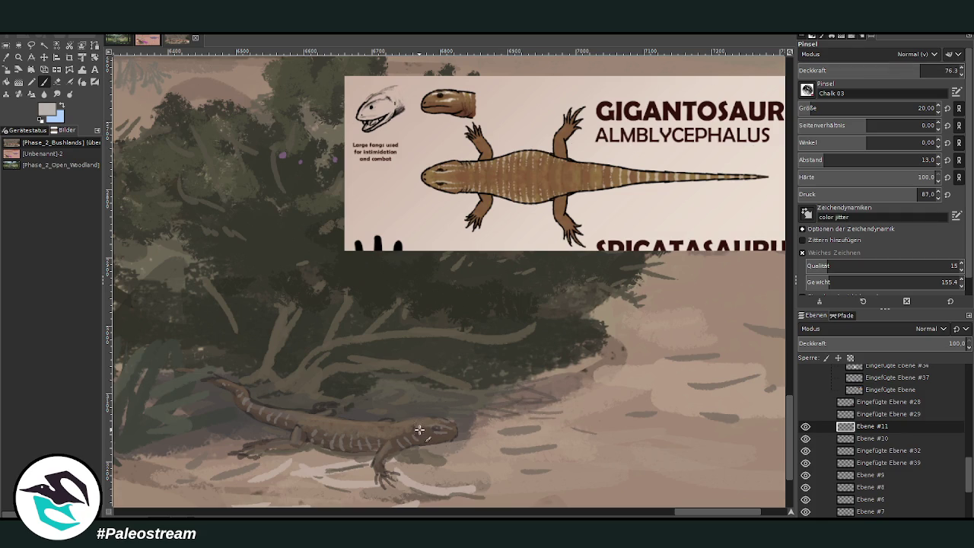
left_click_drag(425, 437, 421, 430)
Sample a brighter tone from the reference card and paint light diagonal stripes across the lizard.
key("o")
left_click(346, 441)
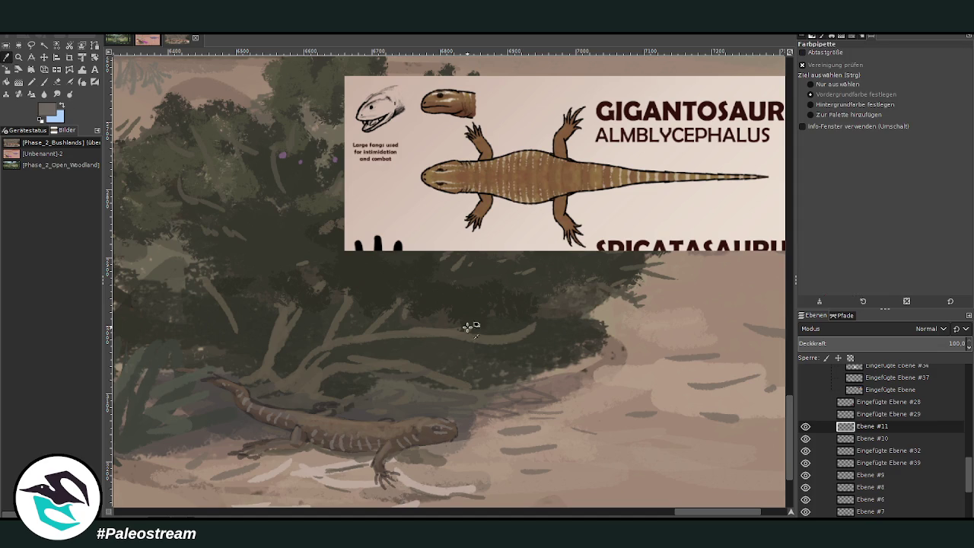
left_click(766, 238)
left_click(43, 81)
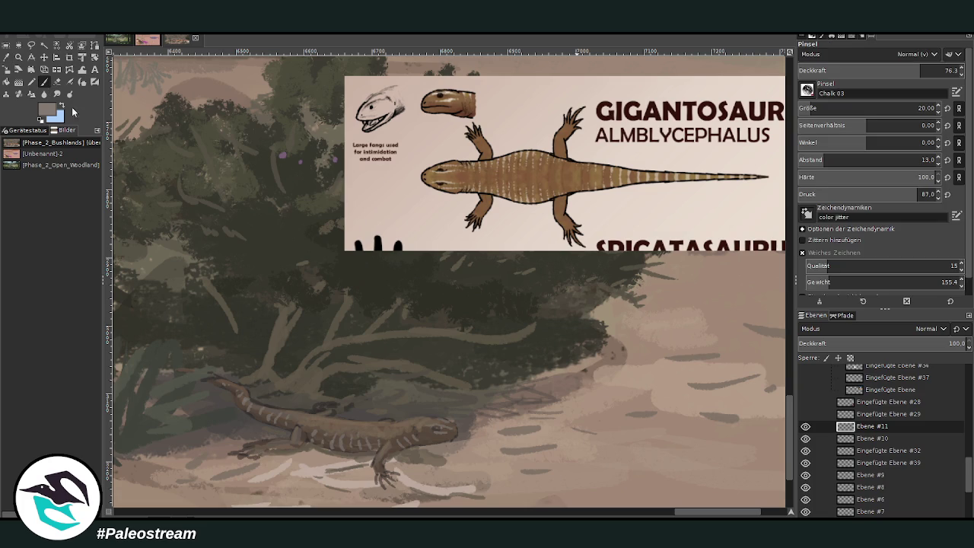
mouse_move(340, 440)
left_mouse_down()
mouse_move(369, 447)
mouse_move(409, 428)
left_mouse_up()
Touch up the lizard's tail in sampled dark brown and lower brush opacity to 47.0.
key("o")
left_click(259, 414)
key("p")
left_click_drag(257, 415, 241, 398)
left_click(873, 67)
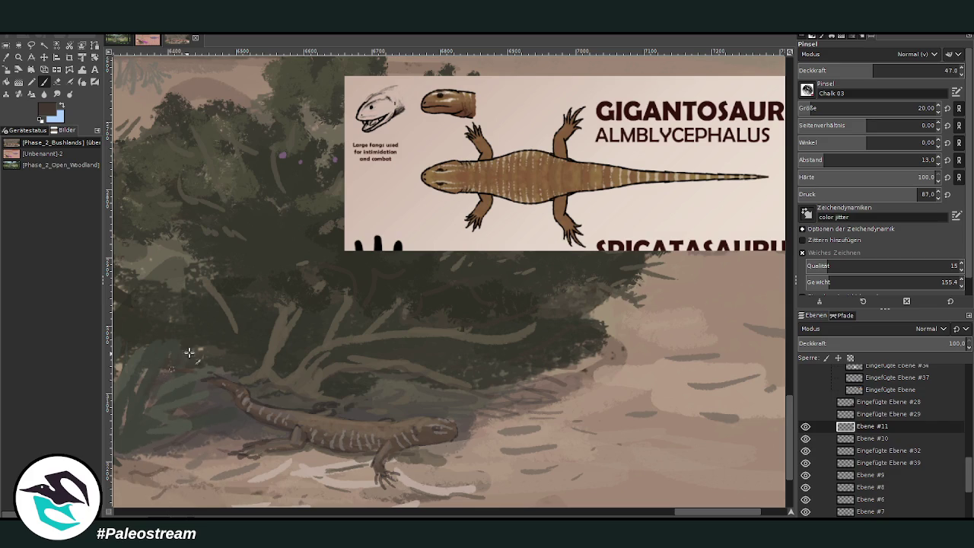
Zoom out to the full scene, move the Gigantosaurus card layer into the group, hide it, and reselect Ebene #11.
scroll(141, 325, "down", 2)
scroll(141, 325, "down", 1)
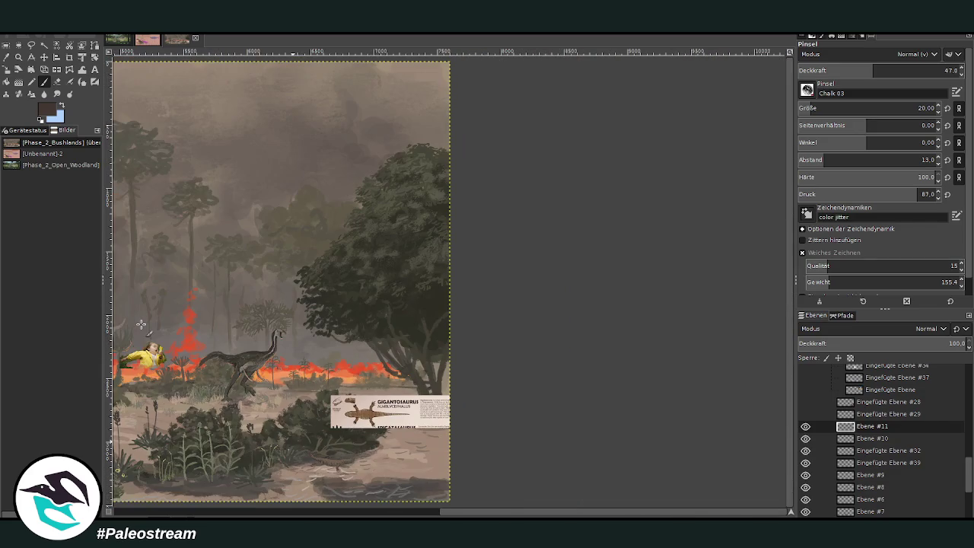
scroll(141, 325, "left", 5)
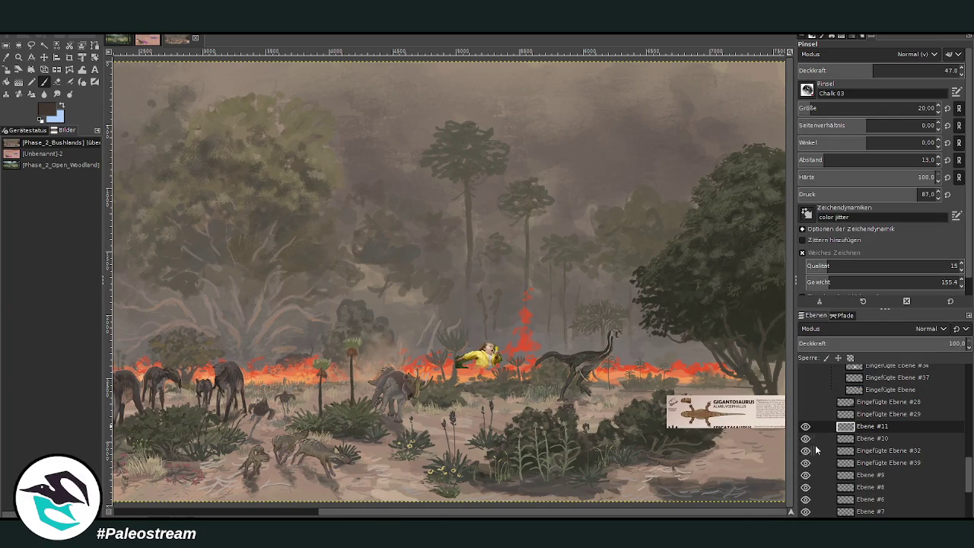
left_click(868, 463)
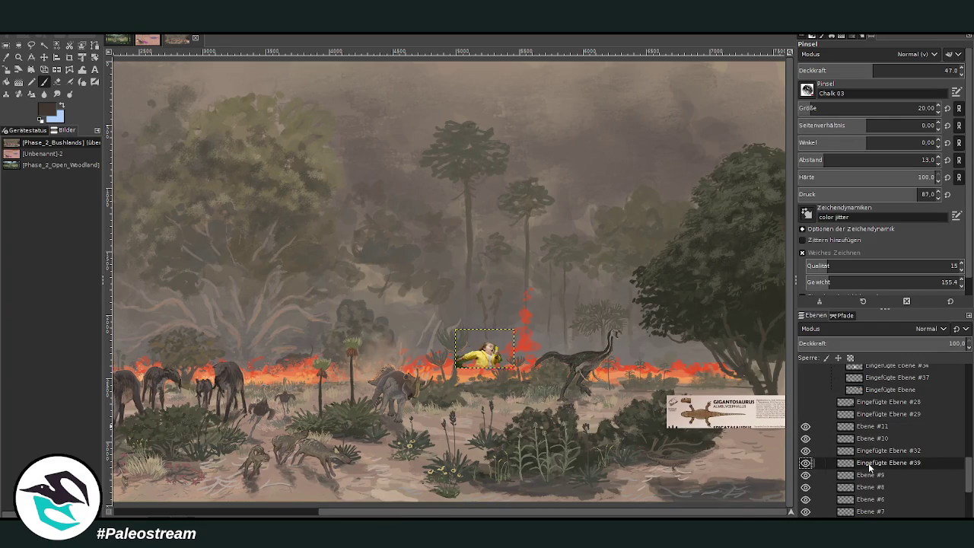
left_click_drag(868, 463, 867, 390)
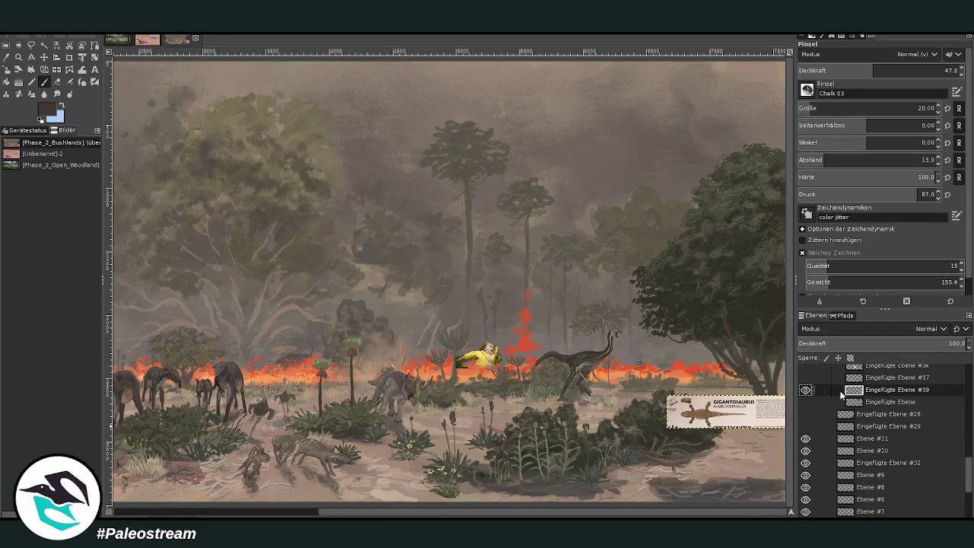
left_click(805, 390)
left_click(875, 439)
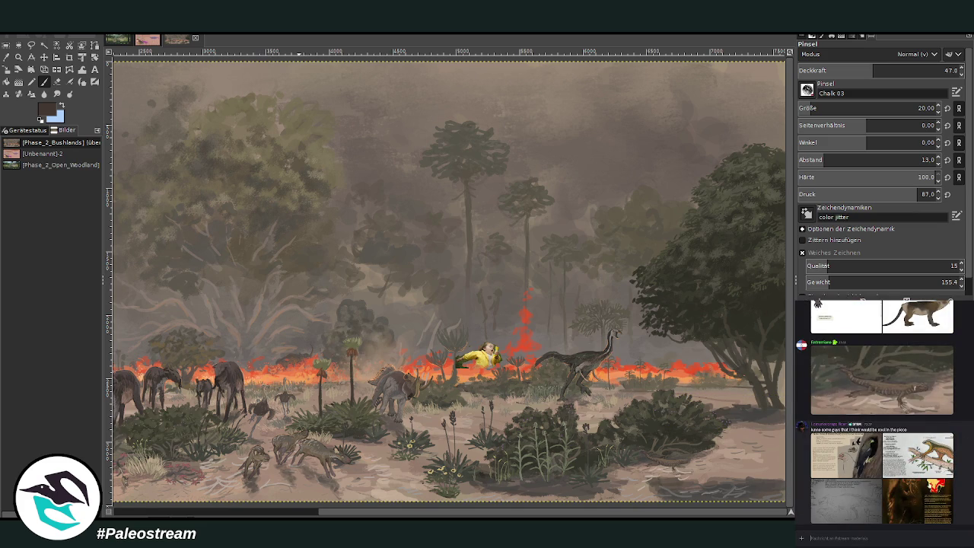
Paste the Blue nosed meselmury reference card from the chat onto the canvas.
left_click(850, 472)
right_click(903, 456)
left_click(904, 457)
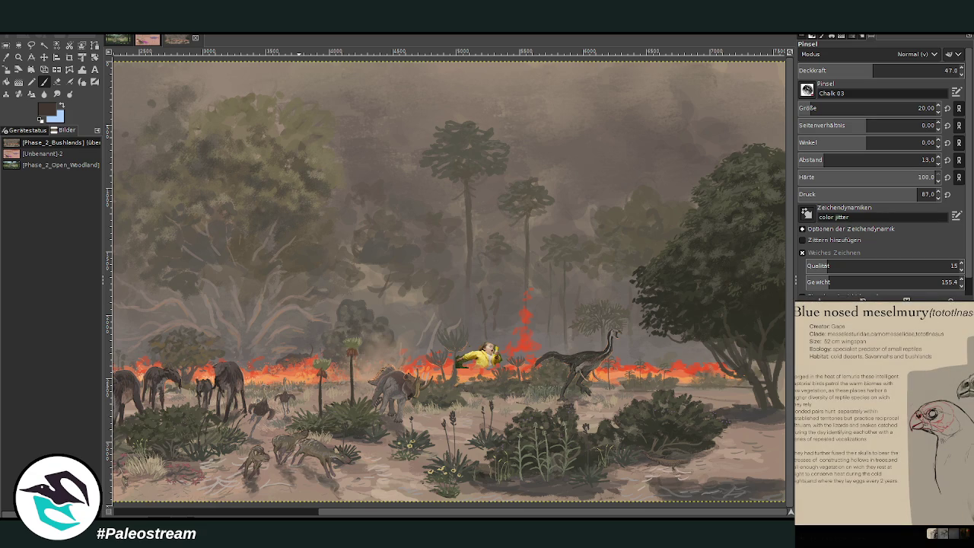
key("Escape")
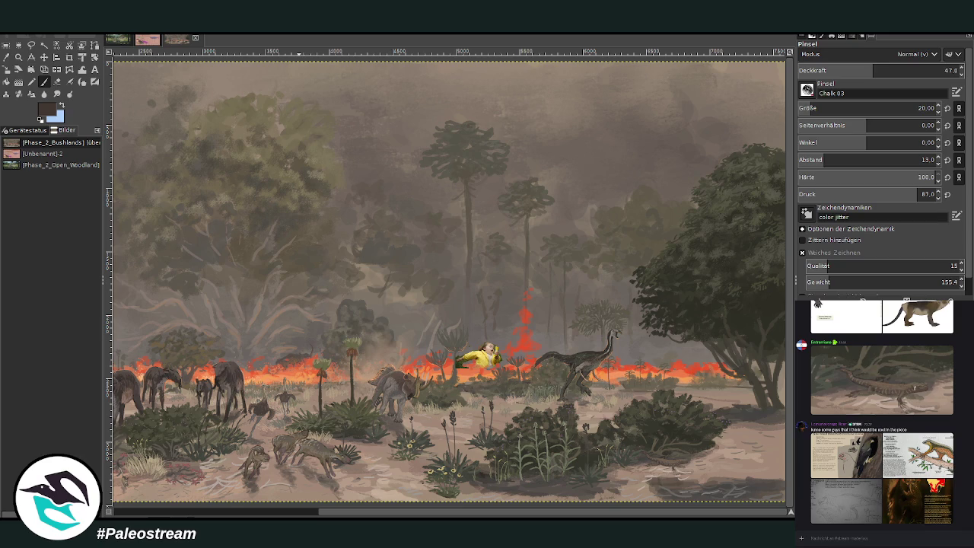
key("m")
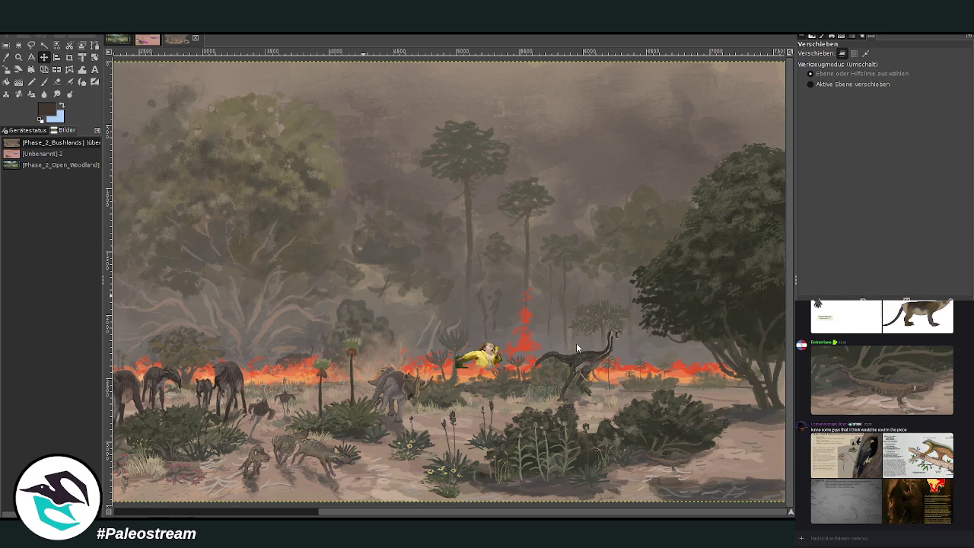
key("ctrl+v")
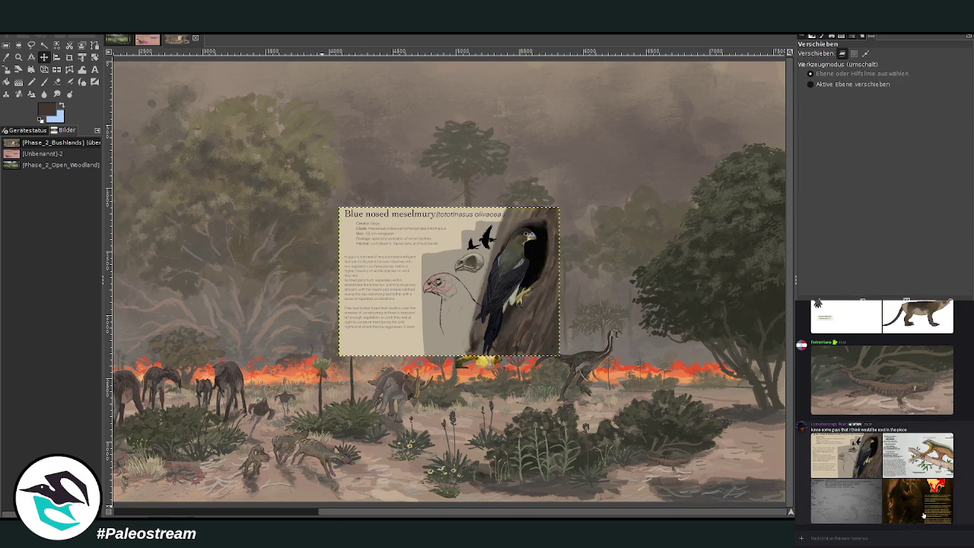
Paste the Smilodontomys gracilis card over it and zoom in on the animal's head and fangs.
left_click(917, 401)
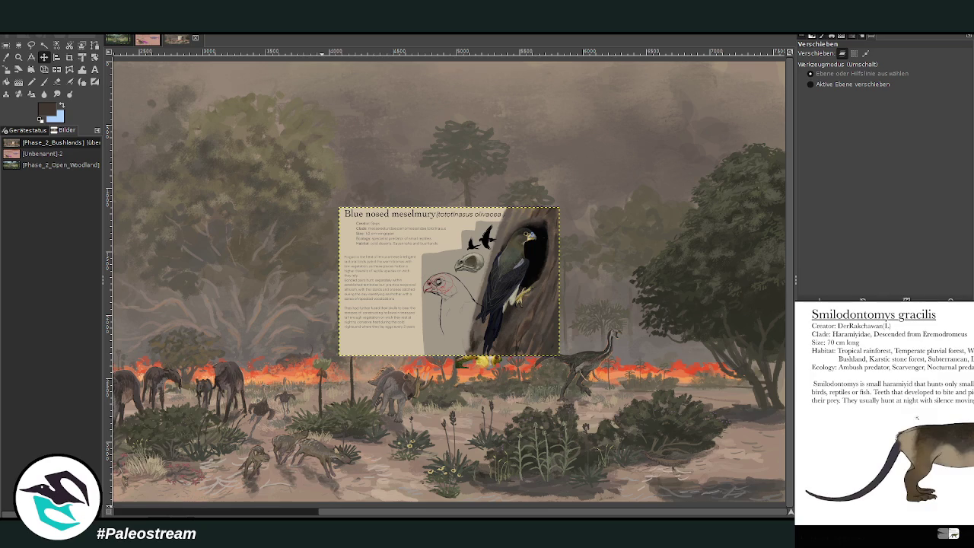
key("Escape")
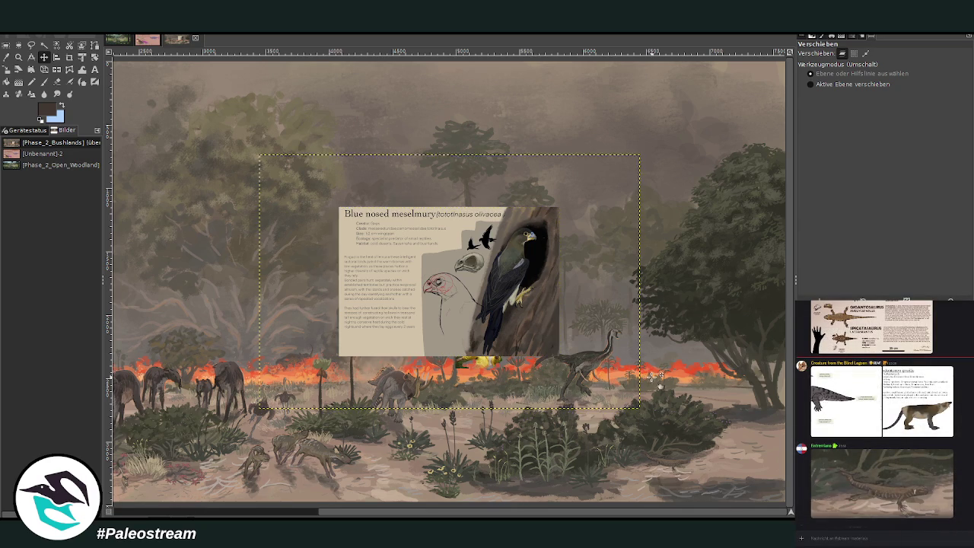
key("ctrl+v")
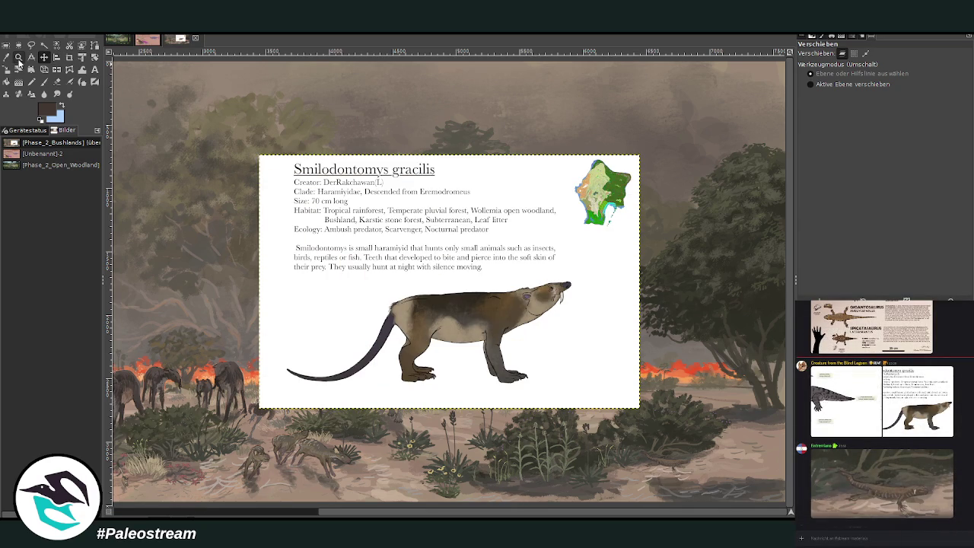
left_click(18, 58)
left_click_drag(505, 266, 583, 327)
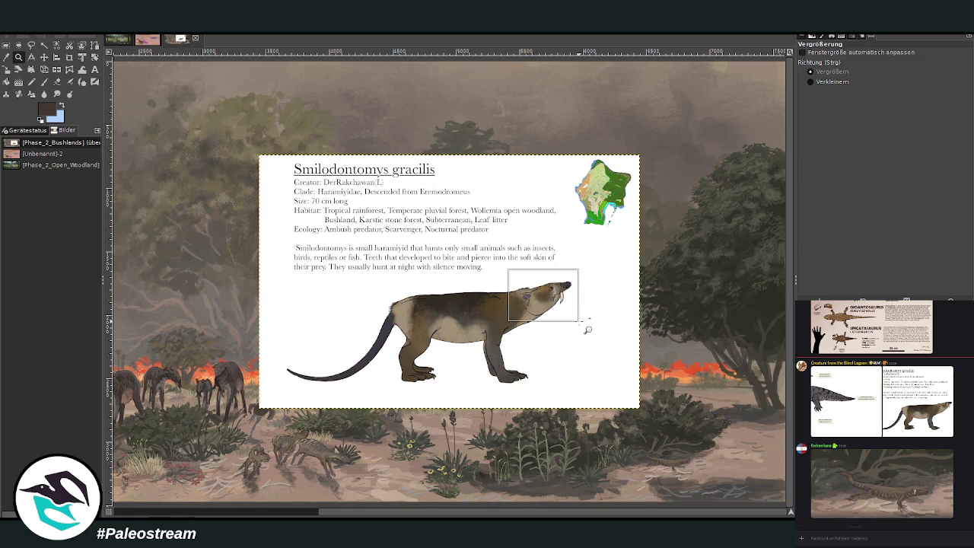
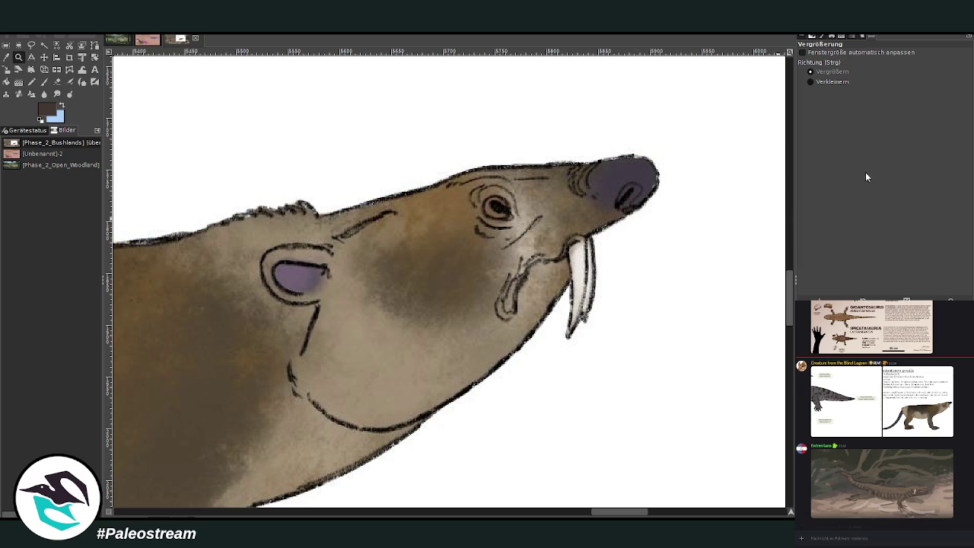
Crop the Smilodontomys card to its description and animal drawing, then undo to remove the burning-house photo.
left_click(811, 80)
left_click(506, 265)
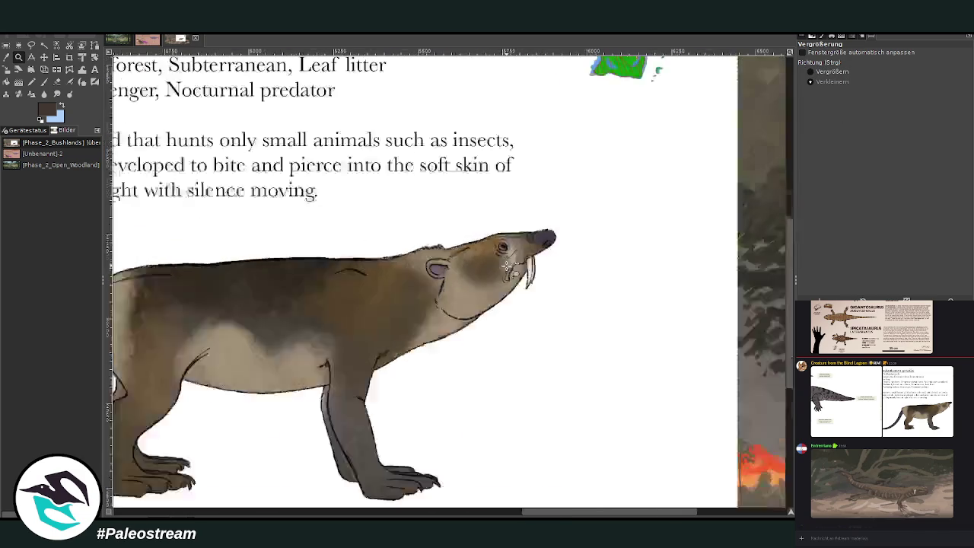
left_click(506, 266)
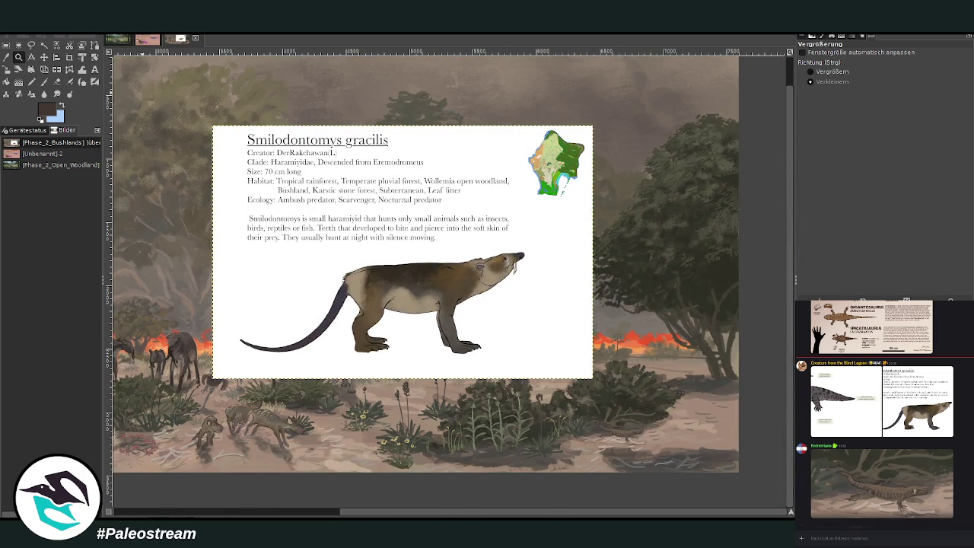
left_click(69, 58)
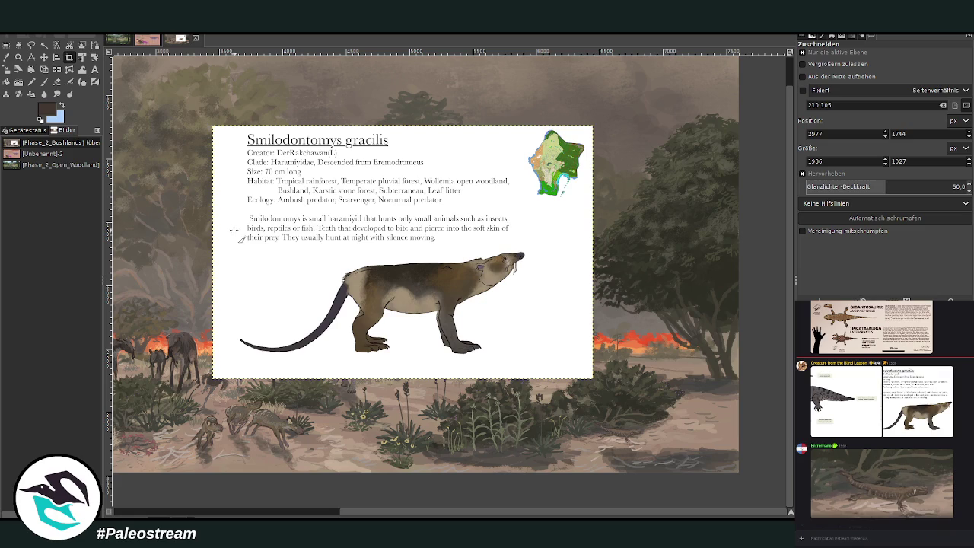
mouse_move(232, 214)
left_mouse_down()
mouse_move(541, 359)
mouse_move(543, 369)
left_mouse_up()
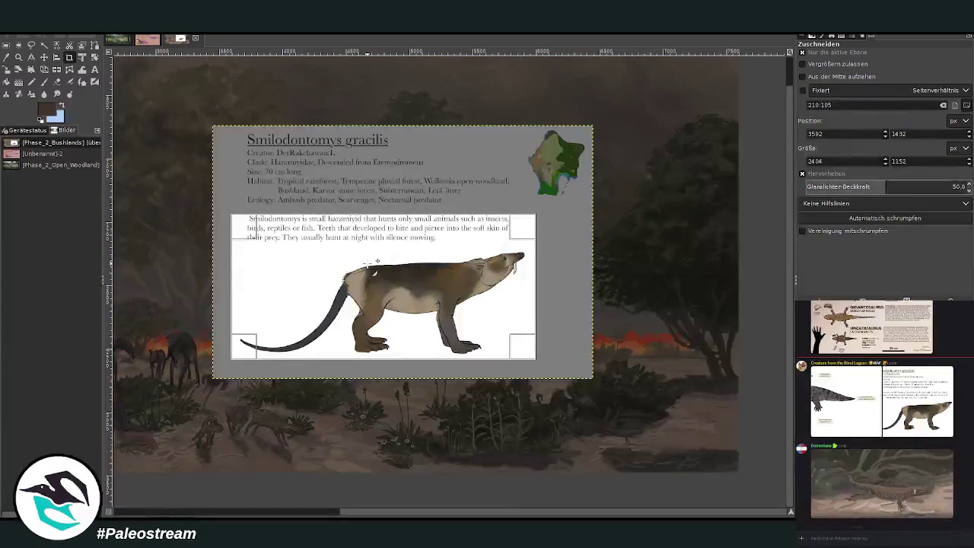
key("Return")
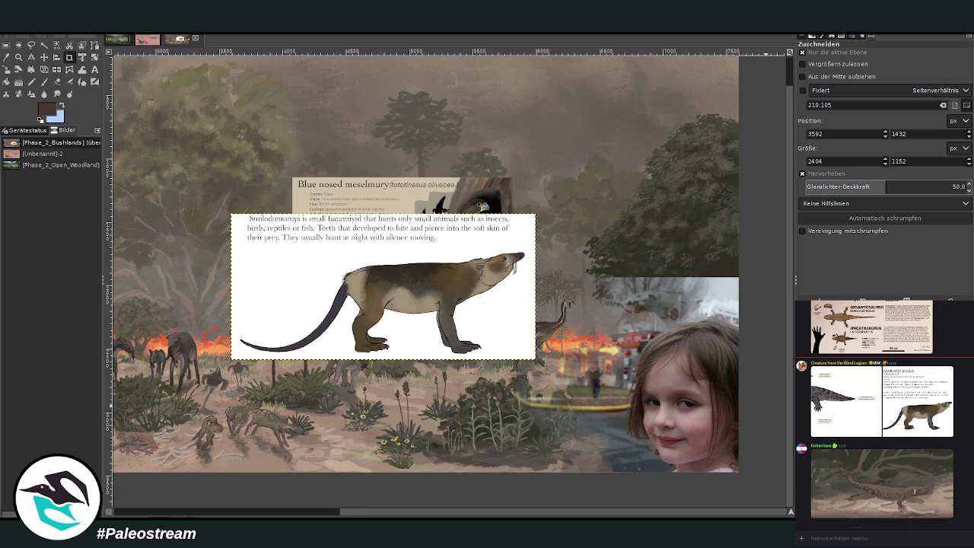
key("ctrl+z")
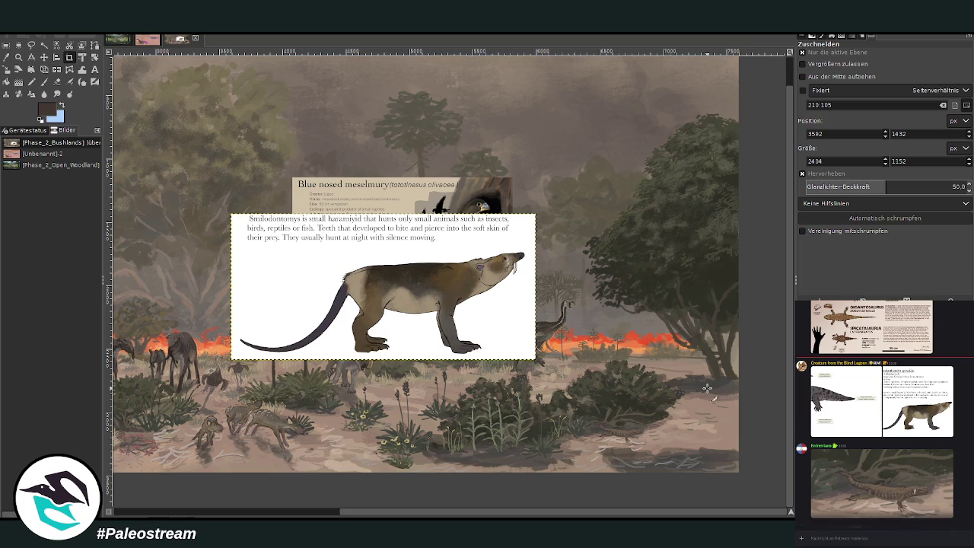
Shift the Smilodontomys card slightly to the left.
mouse_move(437, 508)
left_mouse_down()
mouse_move(192, 483)
mouse_move(602, 515)
left_mouse_up()
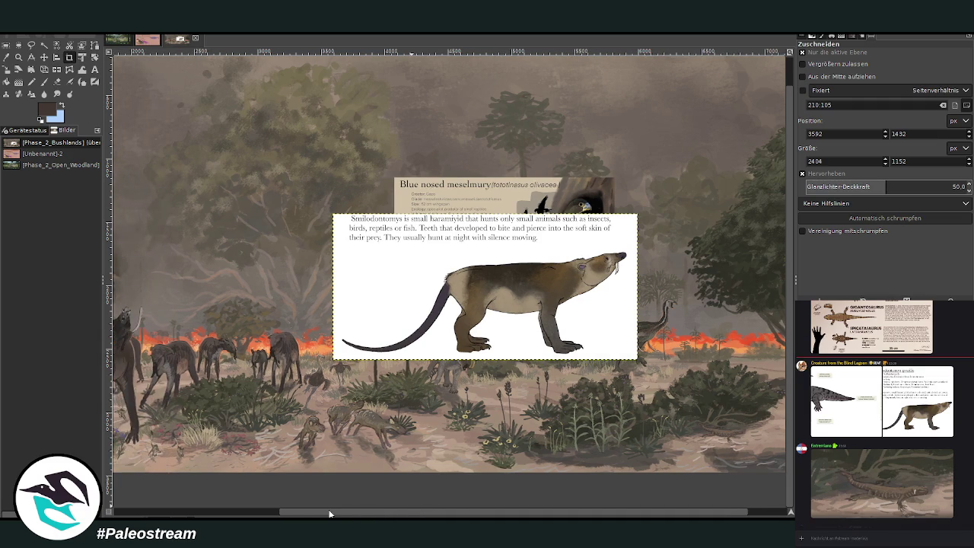
left_click_drag(365, 514, 331, 508)
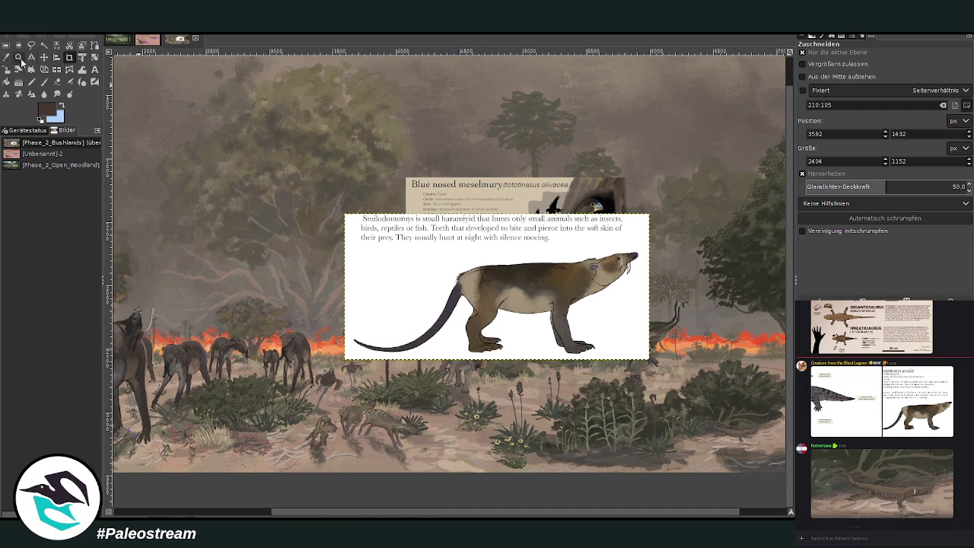
left_click(43, 57)
left_click_drag(382, 256, 315, 251)
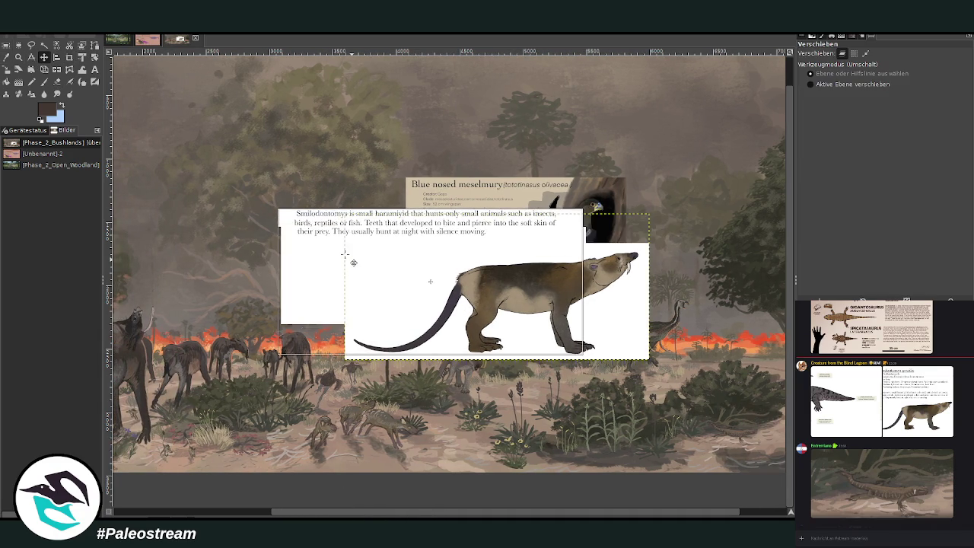
Scale the Smilodontomys card down from its top-left corner.
left_click(6, 70)
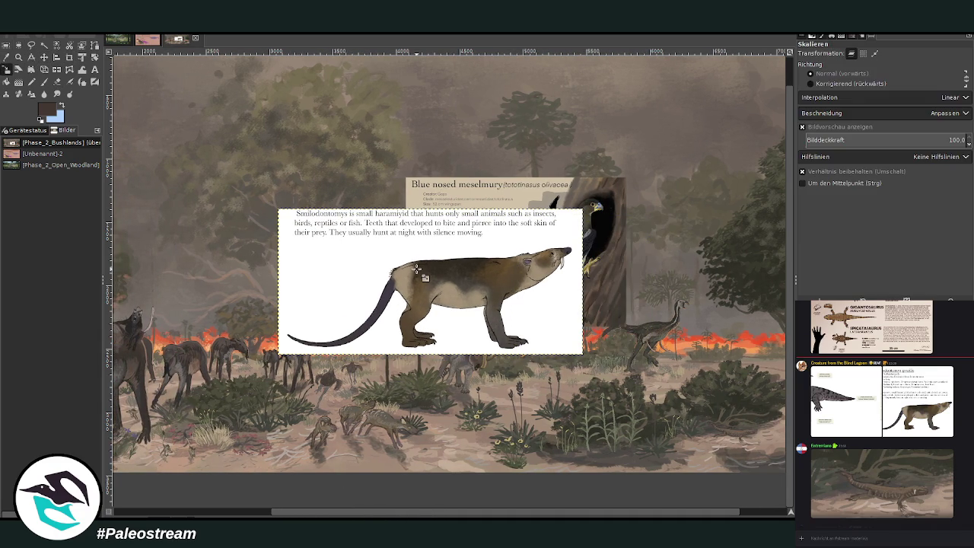
left_click(426, 279)
mouse_move(373, 254)
left_mouse_down()
mouse_move(523, 310)
mouse_move(473, 326)
left_mouse_up()
left_click(750, 127)
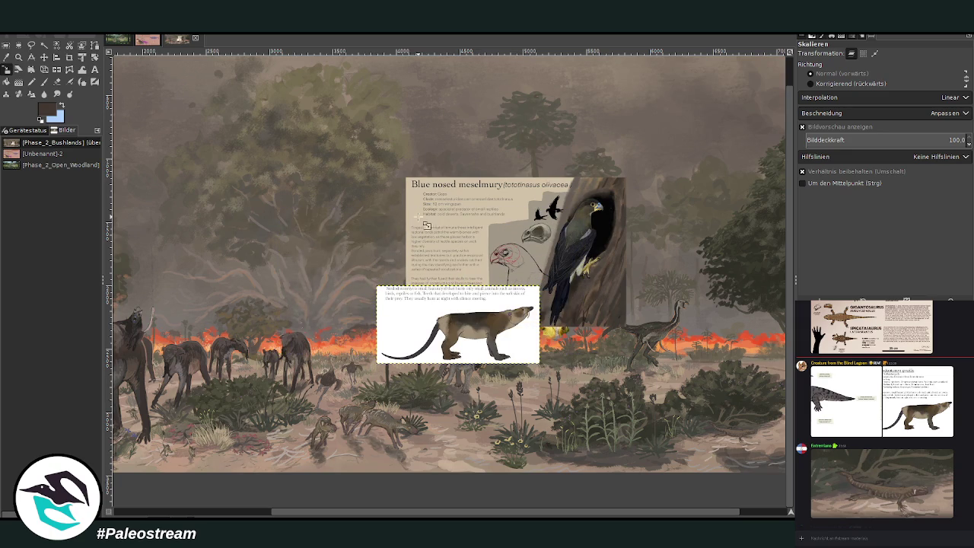
Move the smaller card down and left, just below the Blue nosed meselmury card.
left_click(18, 57)
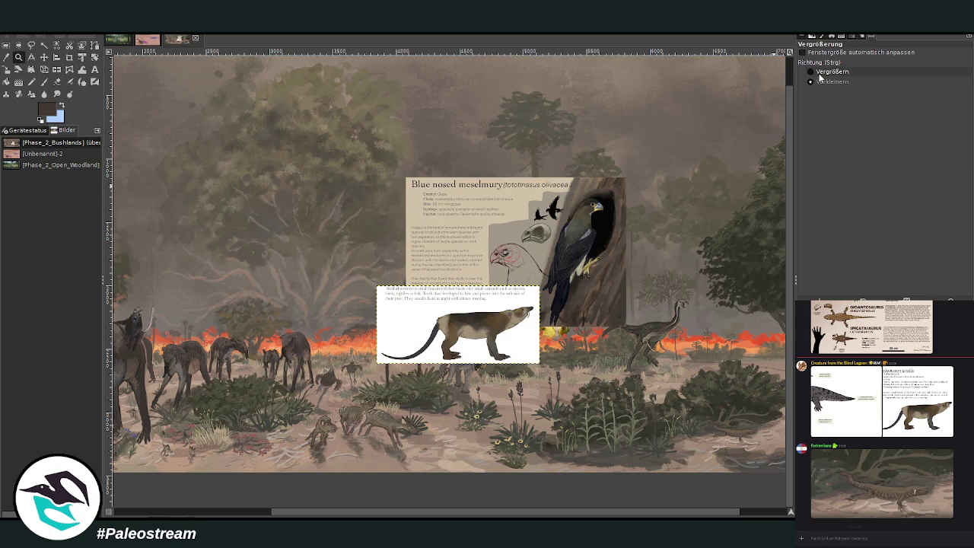
left_click_drag(298, 300, 577, 434)
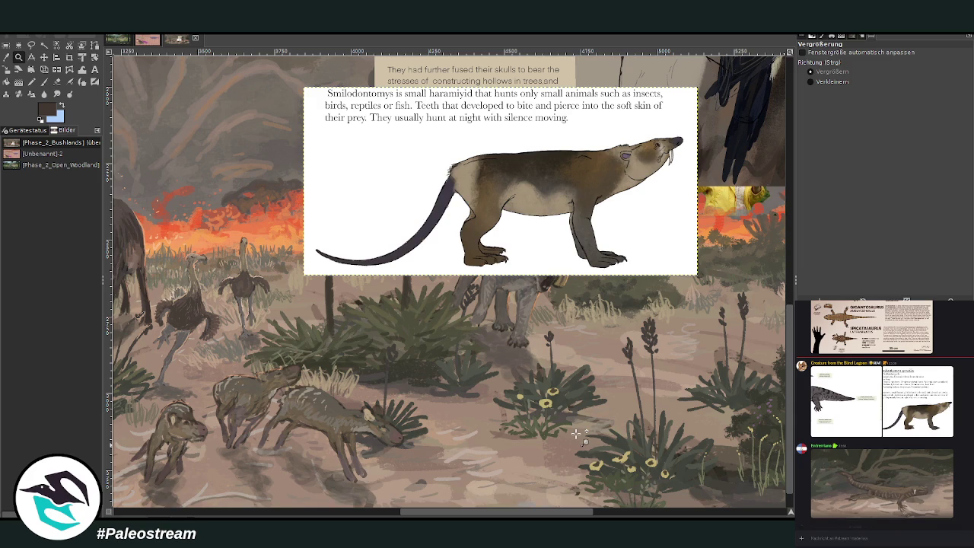
left_click(44, 57)
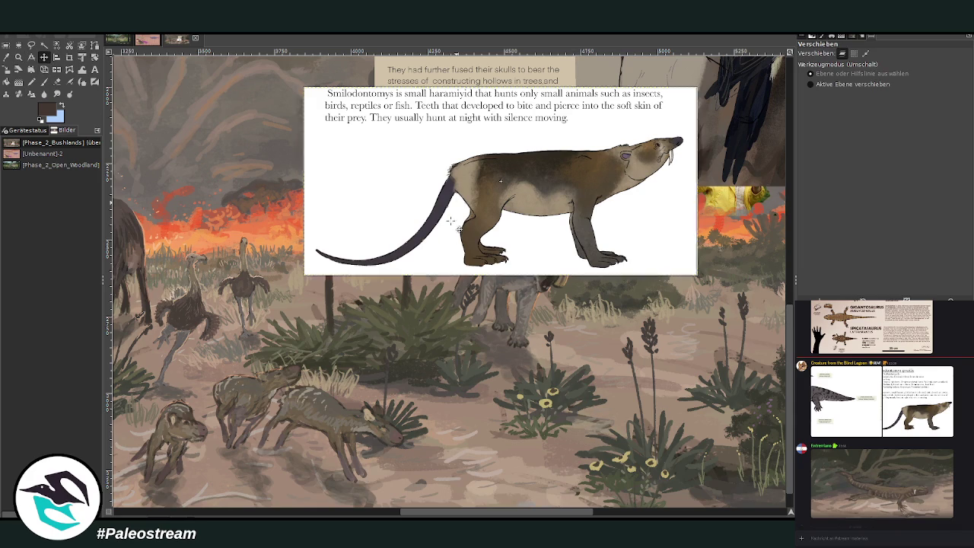
left_click_drag(452, 190, 432, 262)
left_click(18, 57)
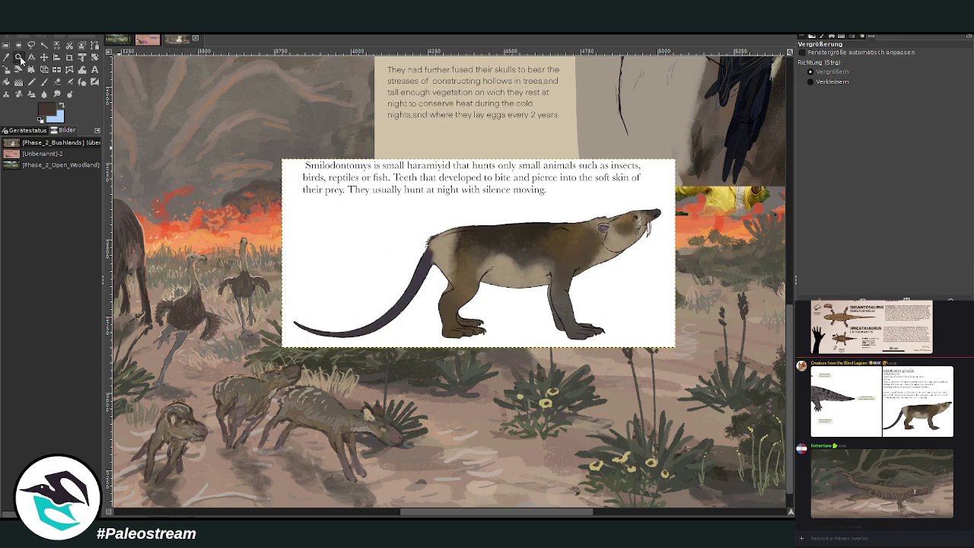
Set up the Paintbrush at size 38 and opacity 79.8.
left_click_drag(173, 181, 702, 510)
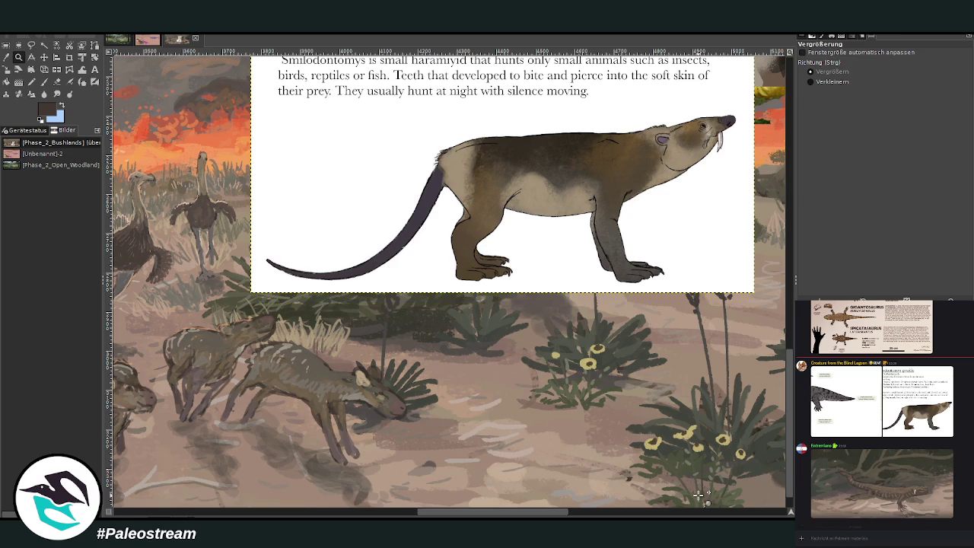
key("p")
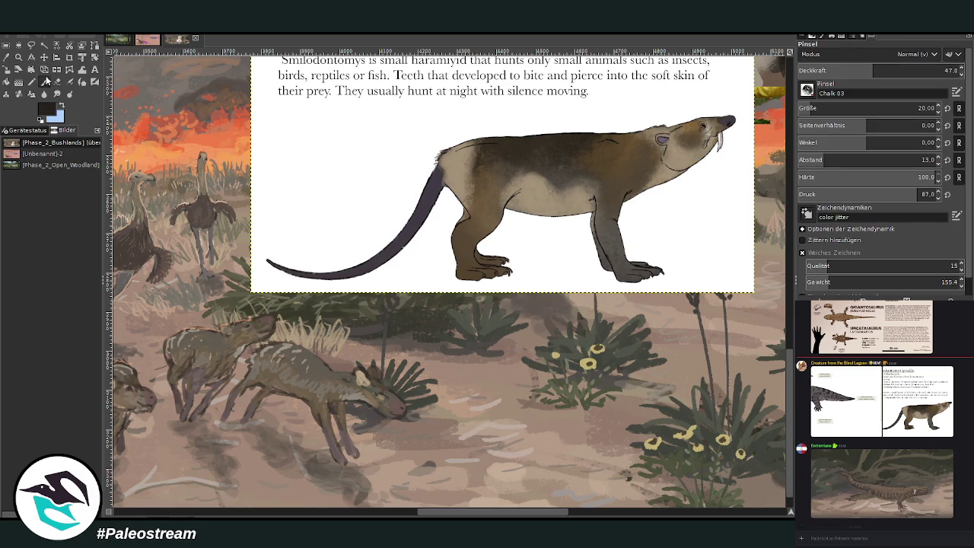
left_click(818, 109)
left_click(925, 70)
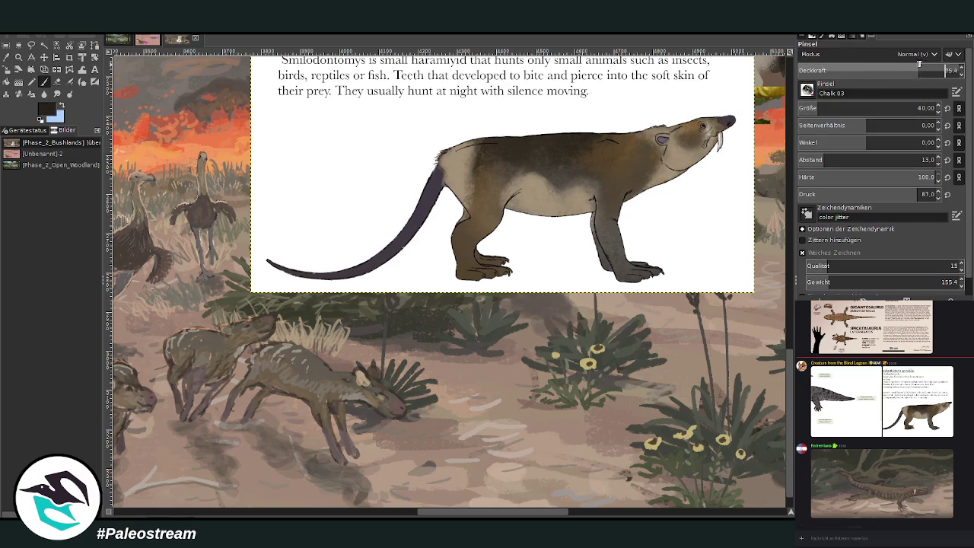
left_click(916, 108)
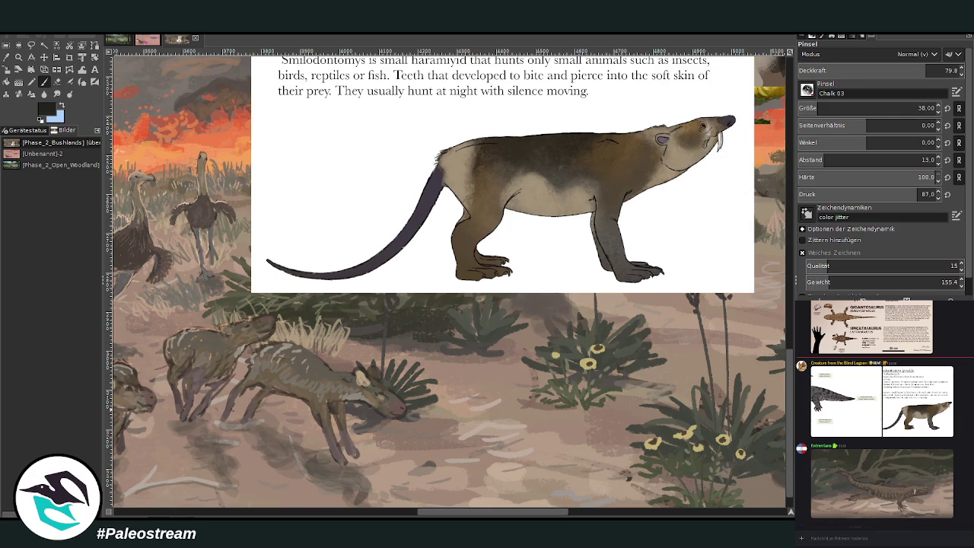
Sketch a small crouching animal's back, head and legs on the ground below the card.
mouse_move(491, 437)
left_mouse_down()
mouse_move(512, 415)
mouse_move(527, 460)
left_mouse_up()
mouse_move(473, 410)
left_mouse_down()
mouse_move(494, 446)
mouse_move(517, 453)
mouse_move(490, 450)
left_mouse_up()
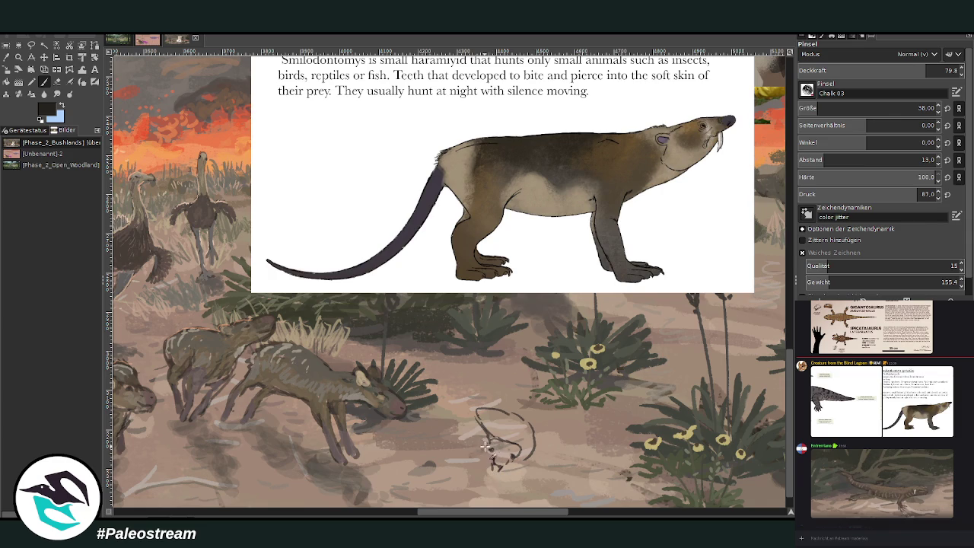
mouse_move(514, 455)
left_mouse_down()
mouse_move(526, 469)
mouse_move(484, 445)
mouse_move(491, 464)
left_mouse_up()
mouse_move(527, 462)
left_mouse_down()
mouse_move(508, 484)
mouse_move(515, 491)
left_mouse_up()
mouse_move(481, 440)
left_mouse_down()
mouse_move(467, 459)
mouse_move(473, 452)
left_mouse_up()
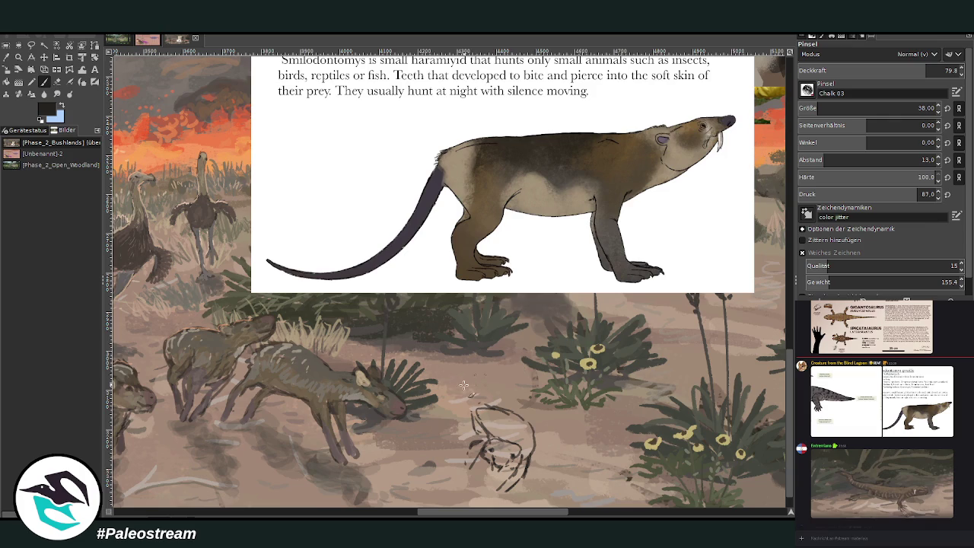
mouse_move(532, 426)
left_mouse_down()
mouse_move(491, 399)
mouse_move(466, 404)
left_mouse_up()
left_click_drag(496, 343, 463, 410)
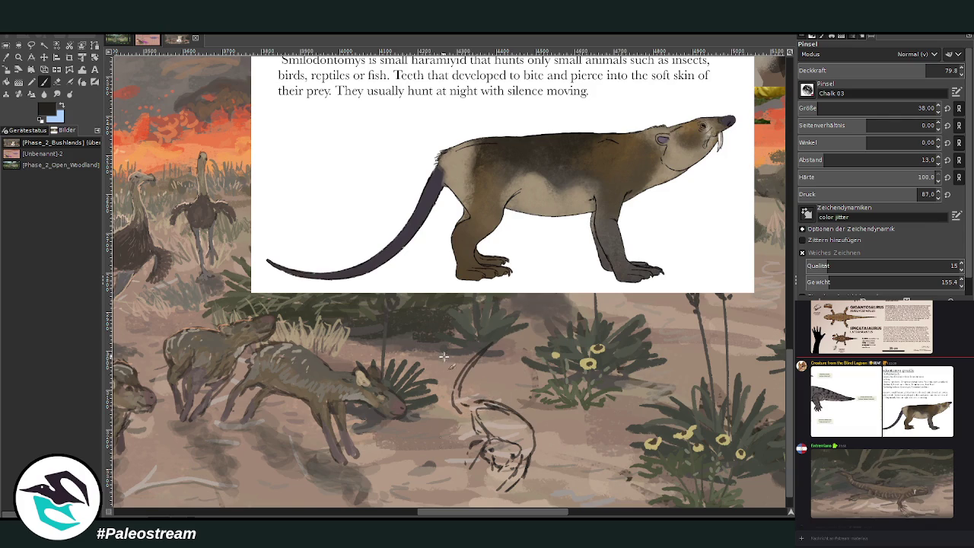
mouse_move(459, 421)
left_mouse_down()
mouse_move(465, 433)
mouse_move(453, 450)
mouse_move(474, 428)
mouse_move(519, 440)
mouse_move(529, 464)
left_mouse_up()
mouse_move(479, 438)
left_mouse_down()
mouse_move(522, 434)
mouse_move(531, 458)
left_mouse_up()
left_click(57, 82)
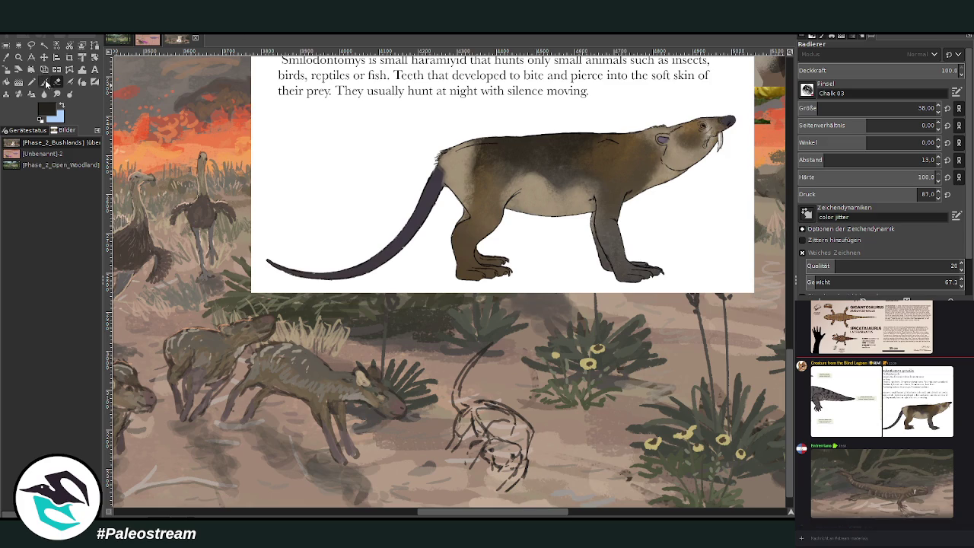
Paint extra strokes for the animal's lower body, hind leg and feet.
key("p")
mouse_move(531, 422)
left_mouse_down()
mouse_move(533, 472)
mouse_move(520, 484)
left_mouse_up()
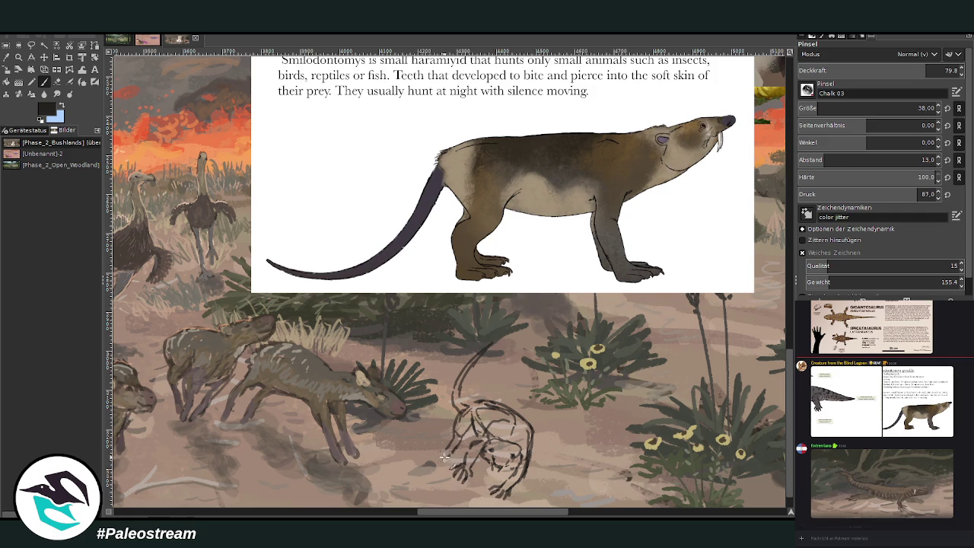
mouse_move(440, 458)
left_mouse_down()
mouse_move(455, 442)
mouse_move(438, 456)
left_mouse_up()
mouse_move(439, 452)
left_mouse_down()
mouse_move(485, 450)
mouse_move(469, 414)
left_mouse_up()
Reshape the animal's lower legs with Warp Transform.
left_click(79, 70)
left_click_drag(515, 483, 524, 479)
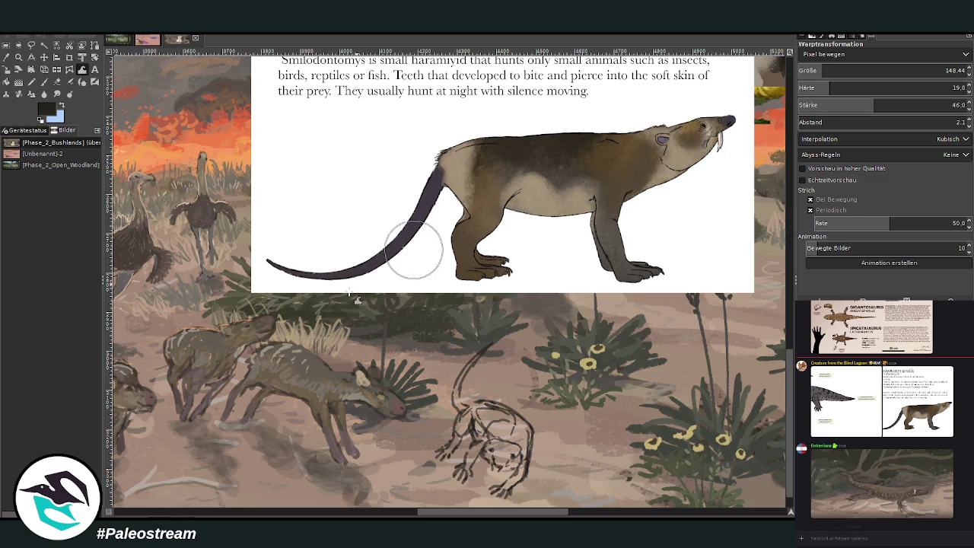
scroll(348, 291, "down", 2)
scroll(347, 290, "down", 1)
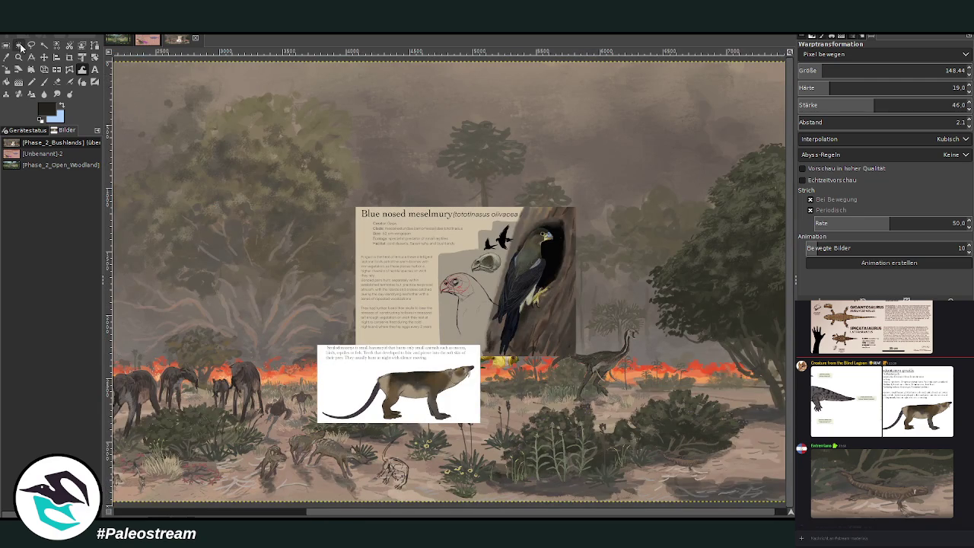
Nudge the Smilodontomys card slightly left and zoom into the creature sketch.
left_click(44, 58)
mouse_move(396, 376)
left_mouse_down()
mouse_move(368, 382)
mouse_move(442, 484)
left_mouse_up()
left_click(18, 57)
left_click_drag(334, 217, 497, 490)
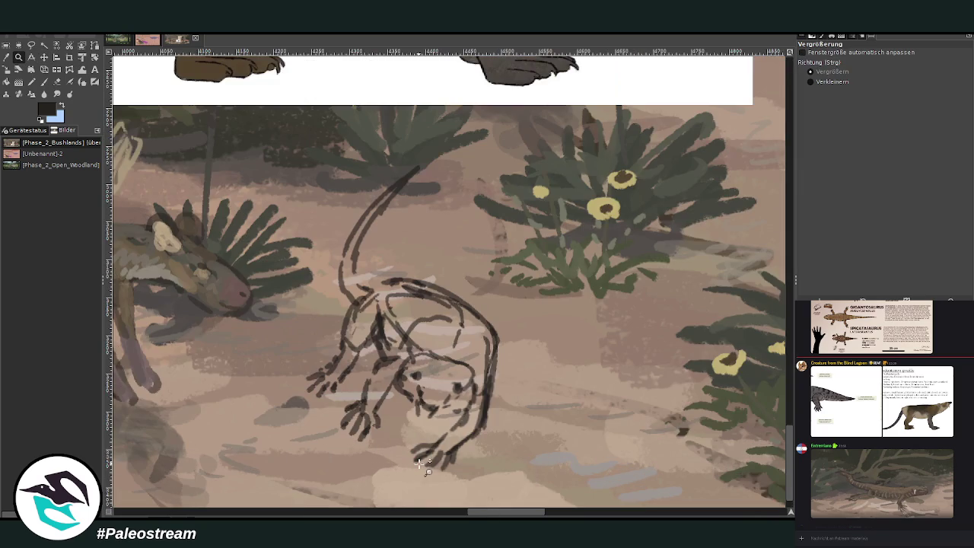
Erase and redraw the eye on the creature's head.
key("shift+e")
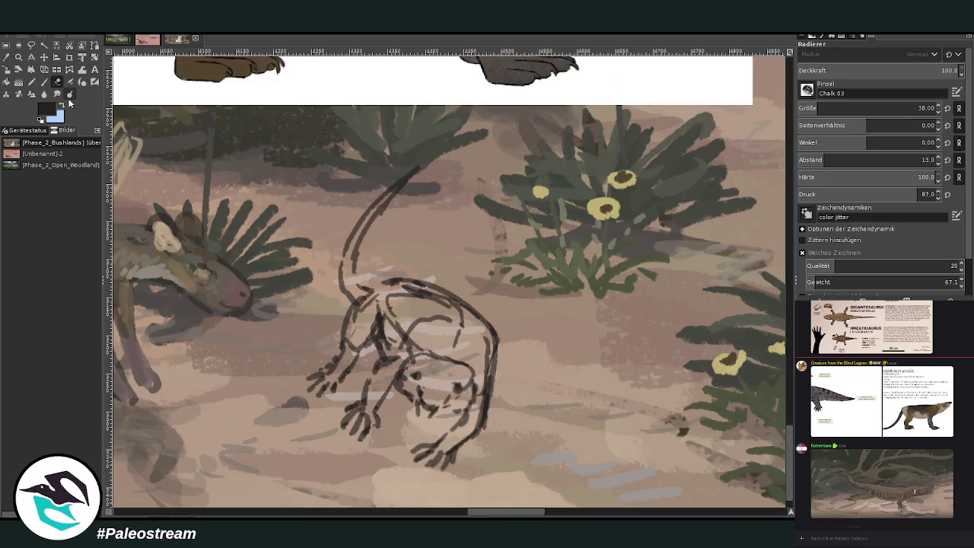
left_click_drag(417, 369, 434, 385)
key("p")
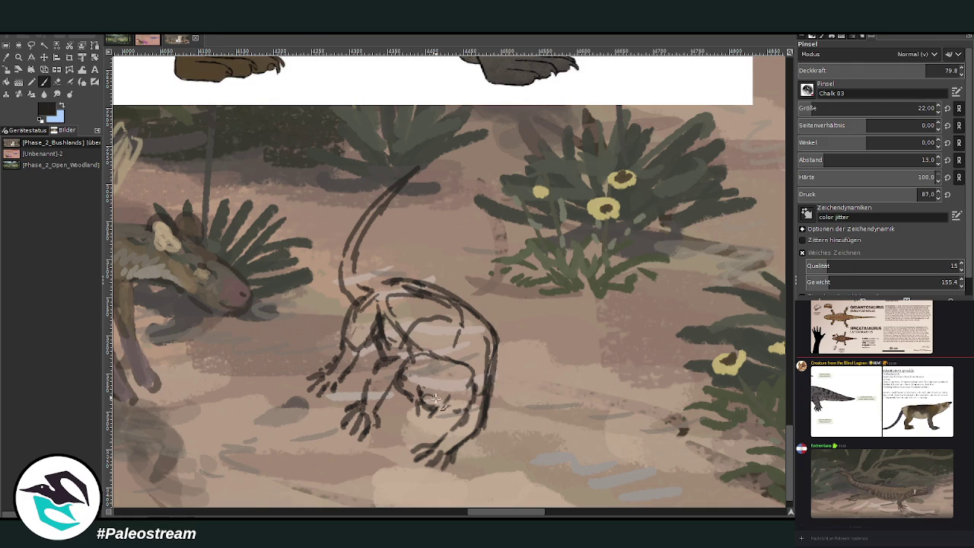
left_click_drag(438, 393, 411, 388)
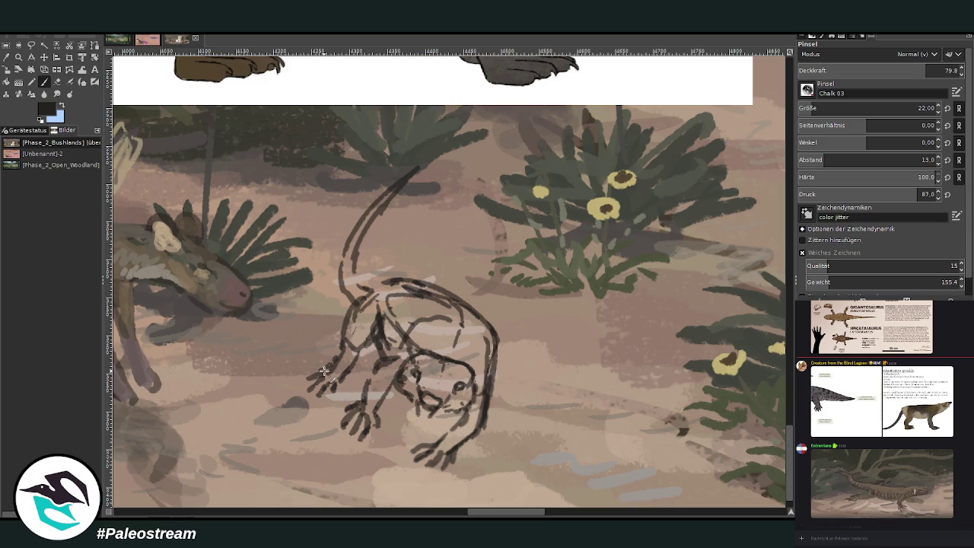
scroll(323, 370, "down", 3)
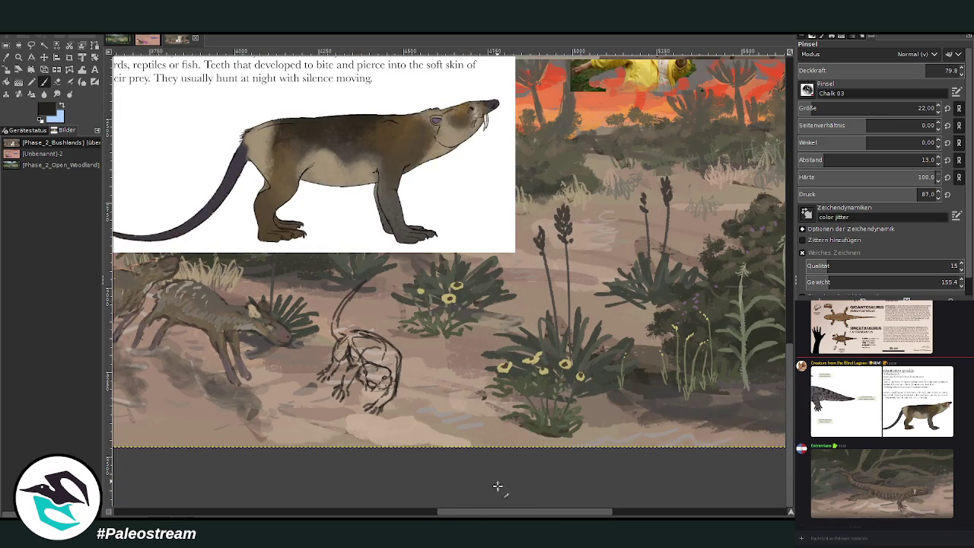
left_click_drag(439, 514, 404, 513)
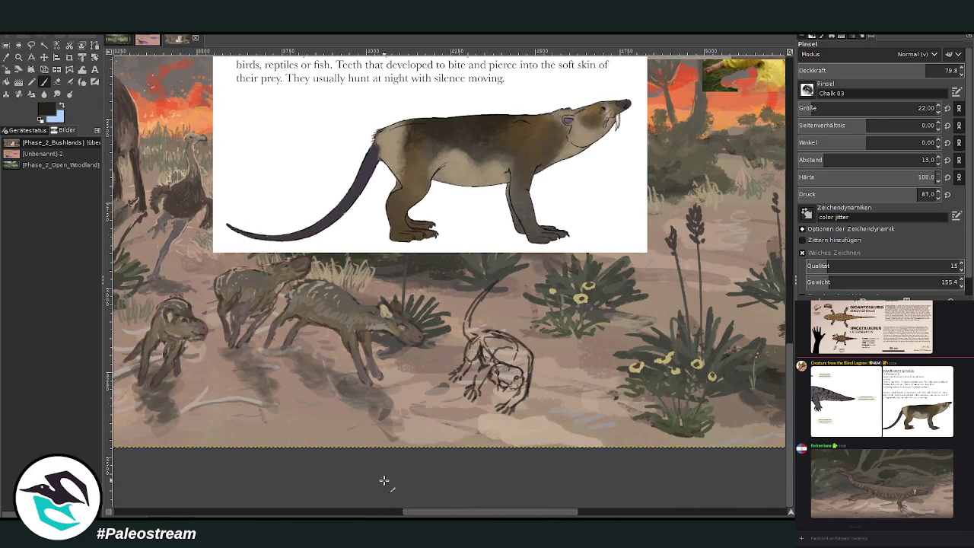
Erase part of the lizard's front leg and redraw it with new strokes.
left_click(18, 57)
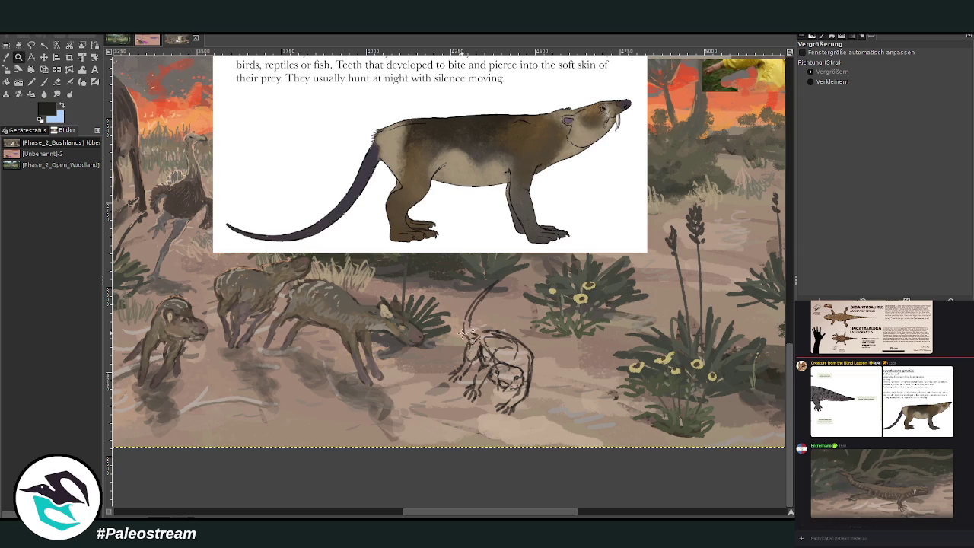
left_click_drag(478, 300, 554, 450)
left_click(57, 82)
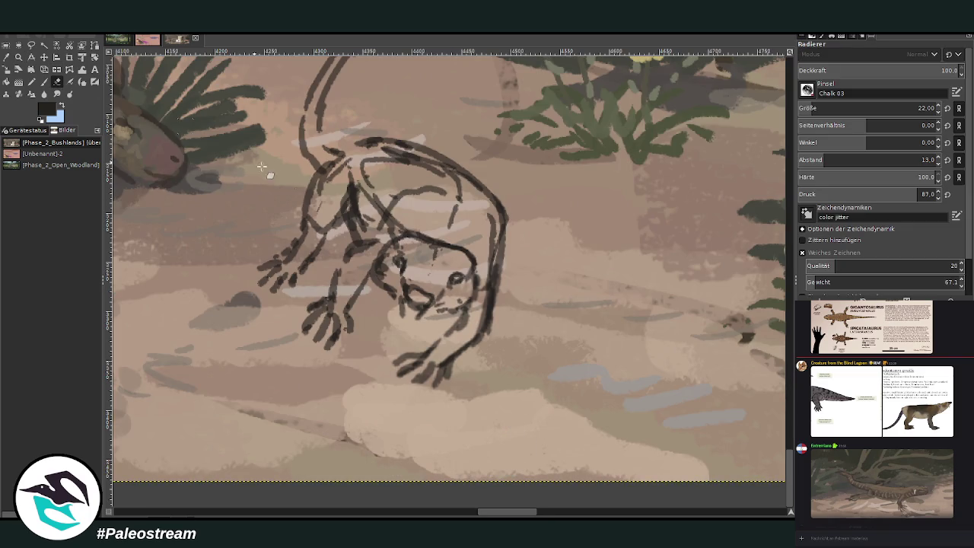
mouse_move(339, 278)
left_mouse_down()
mouse_move(289, 332)
mouse_move(366, 305)
mouse_move(320, 366)
mouse_move(343, 278)
mouse_move(344, 303)
mouse_move(346, 291)
left_mouse_up()
key("p")
mouse_move(351, 253)
left_mouse_down()
mouse_move(381, 228)
mouse_move(334, 259)
mouse_move(305, 312)
mouse_move(292, 308)
left_mouse_up()
left_click_drag(332, 272, 293, 312)
mouse_move(346, 295)
left_mouse_down()
mouse_move(298, 343)
mouse_move(255, 353)
mouse_move(308, 287)
left_mouse_up()
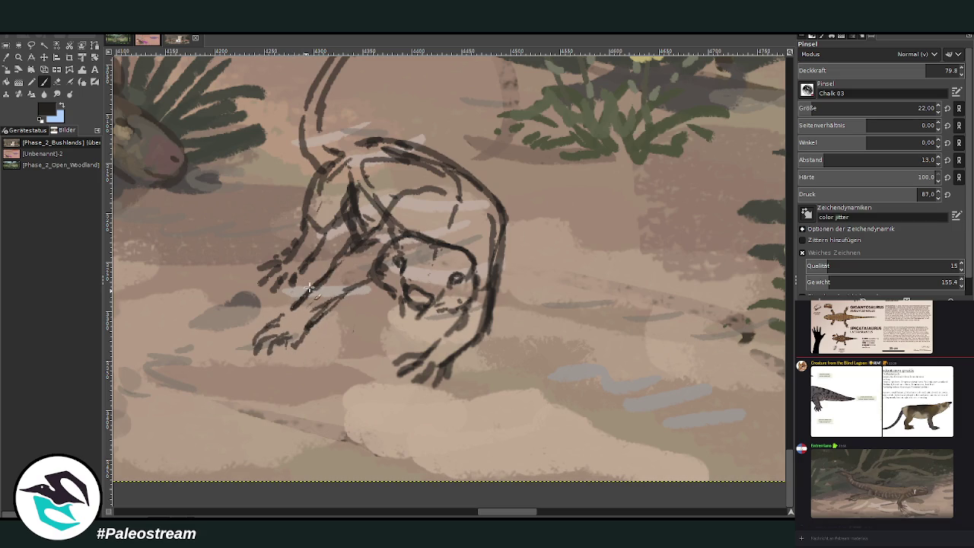
Draw a new back curve, erase the old back outline, and reinforce the tail and neck line.
left_click_drag(378, 225, 444, 172)
key("shift+e")
left_click_drag(502, 201, 504, 266)
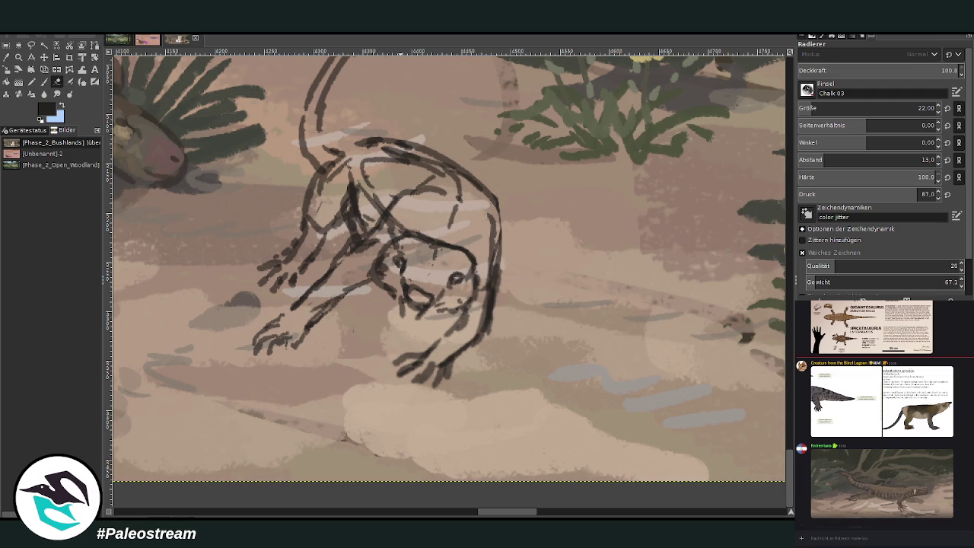
mouse_move(409, 153)
left_mouse_down()
mouse_move(499, 201)
mouse_move(456, 164)
mouse_move(366, 143)
mouse_move(328, 171)
mouse_move(325, 216)
mouse_move(303, 268)
left_mouse_up()
left_click(43, 81)
left_click_drag(323, 141, 320, 105)
mouse_move(314, 158)
left_mouse_down()
mouse_move(299, 118)
mouse_move(305, 84)
left_mouse_up()
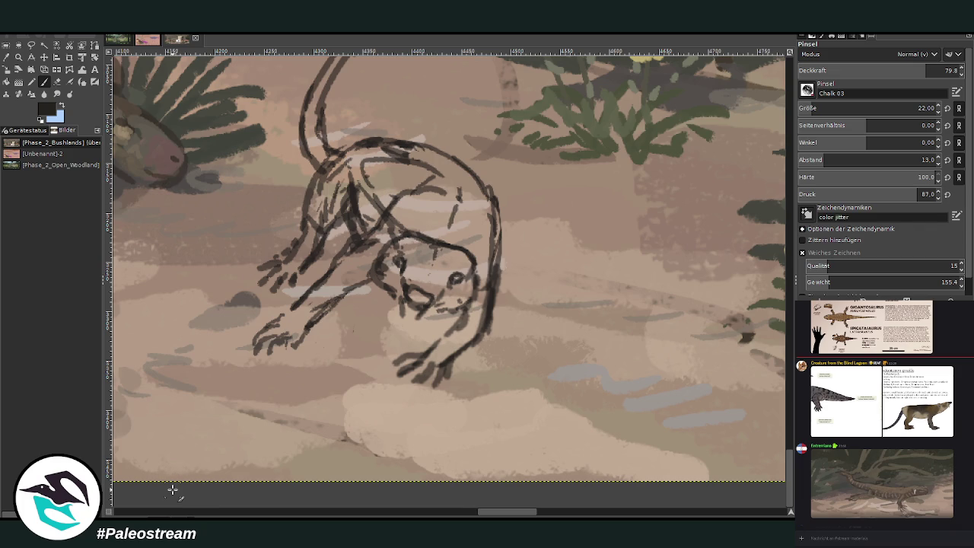
scroll(173, 490, "down", 3)
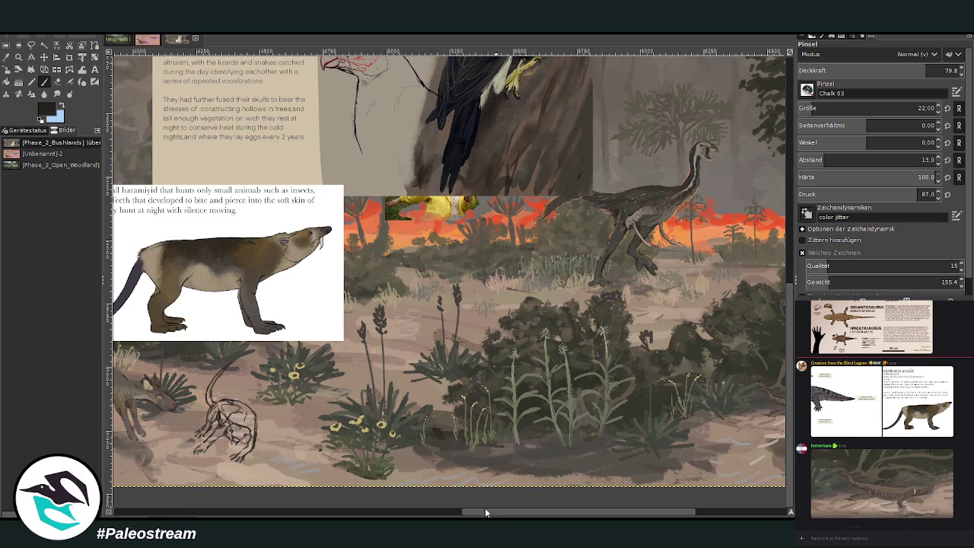
Thicken and darken the creature's tail with a size-46, then size-32 brush.
scroll(340, 449, "left", 5)
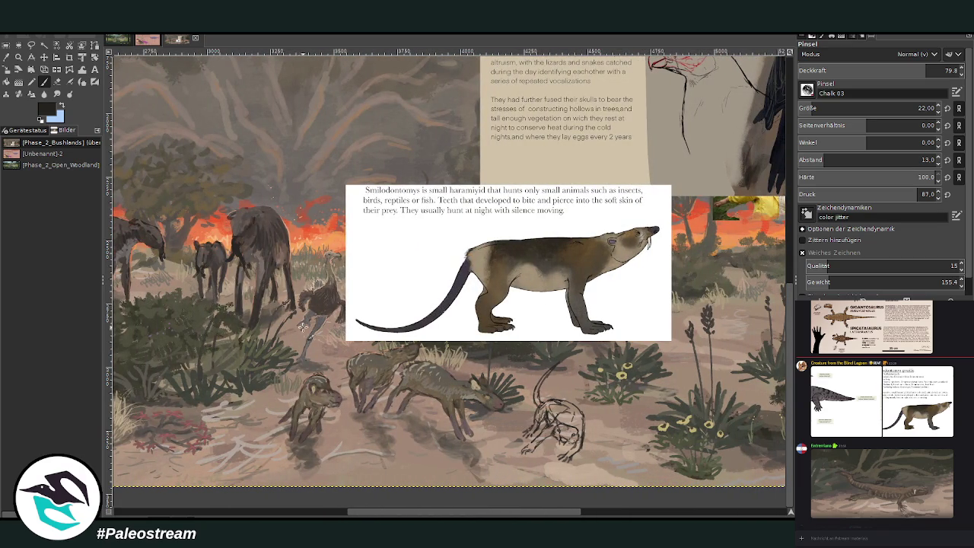
left_click(18, 57)
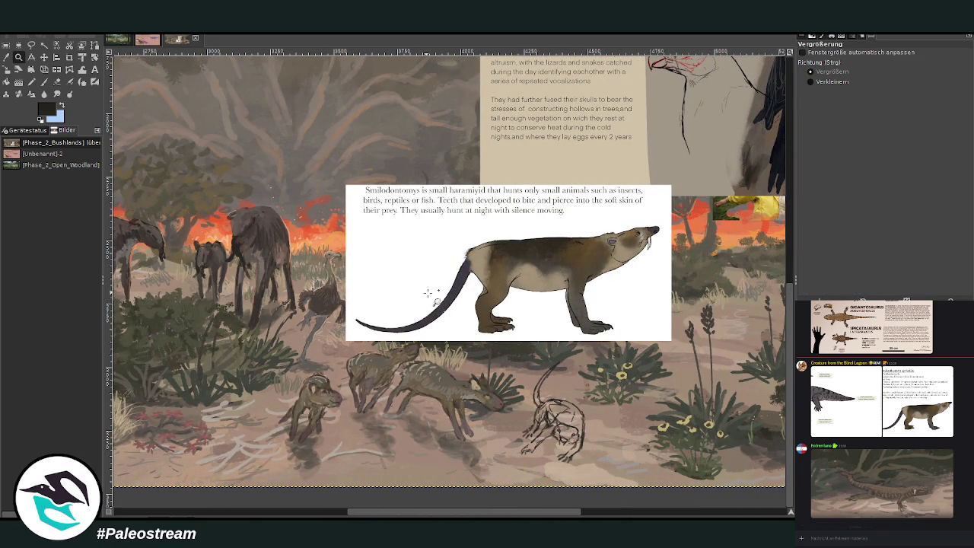
left_click_drag(514, 337, 609, 480)
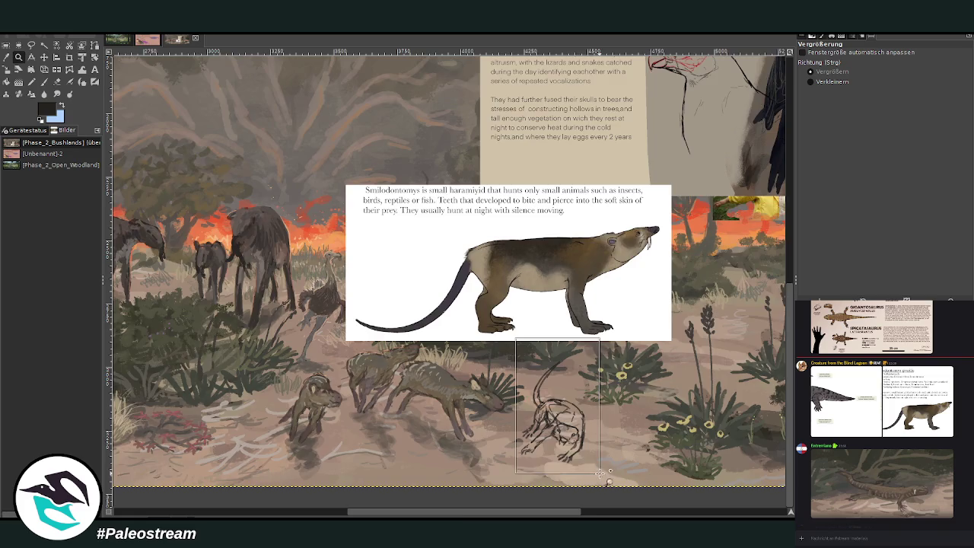
left_click(44, 82)
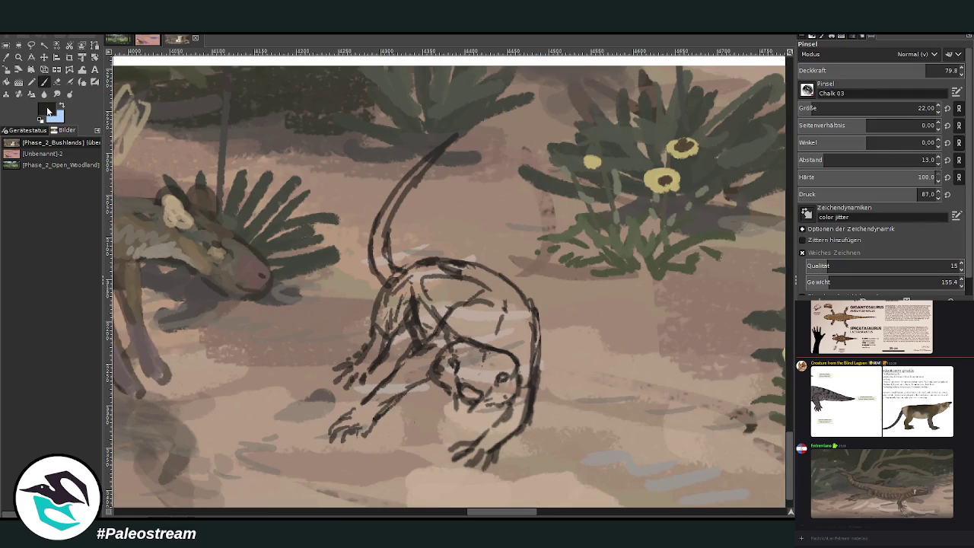
left_click(918, 107)
mouse_move(388, 280)
left_mouse_down()
mouse_move(382, 228)
mouse_move(394, 211)
left_mouse_up()
left_click(829, 107)
mouse_move(393, 270)
left_mouse_down()
mouse_move(384, 251)
mouse_move(397, 194)
mouse_move(455, 139)
left_mouse_up()
left_click_drag(401, 196, 399, 164)
Erase a stray mark and zoom out to see more of the painting.
left_click(56, 81)
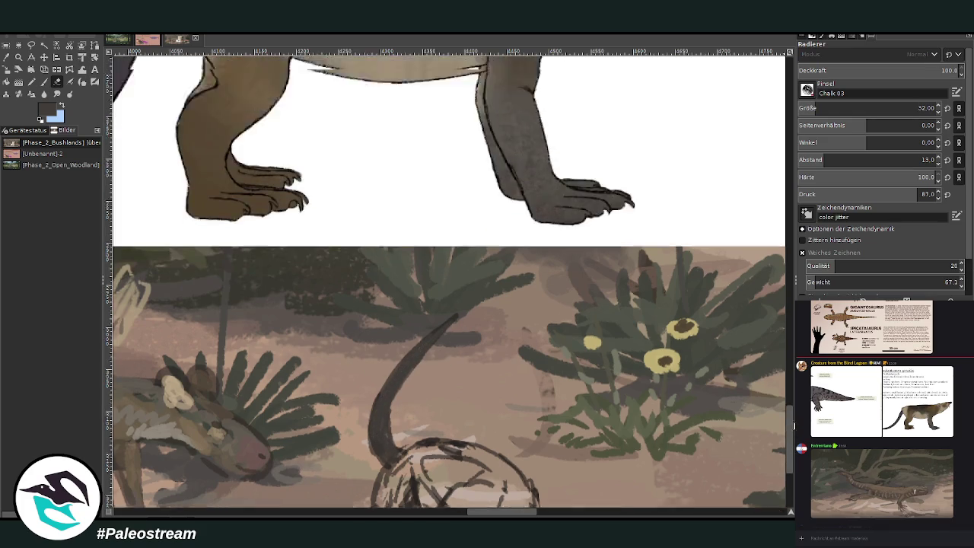
left_click_drag(786, 454, 788, 415)
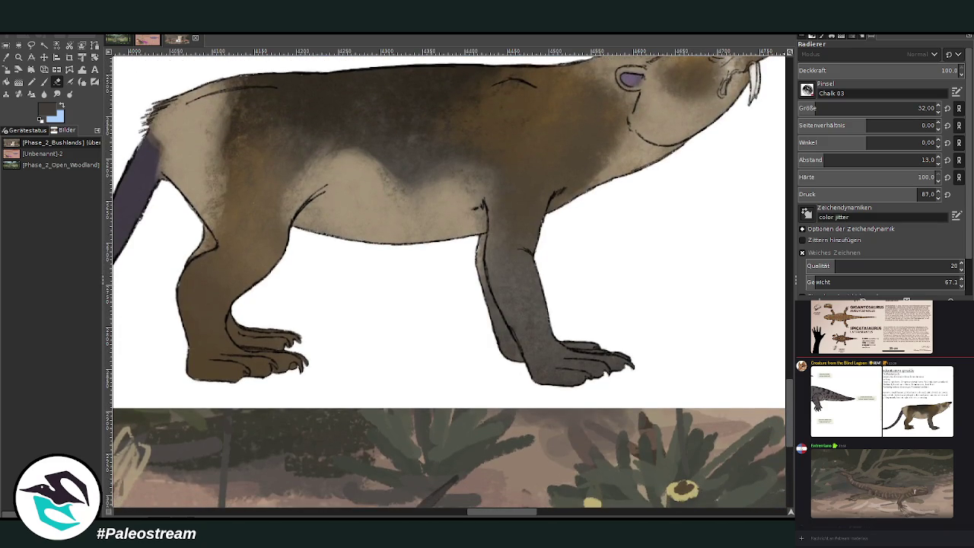
key("minus")
scroll(784, 405, "down", 5)
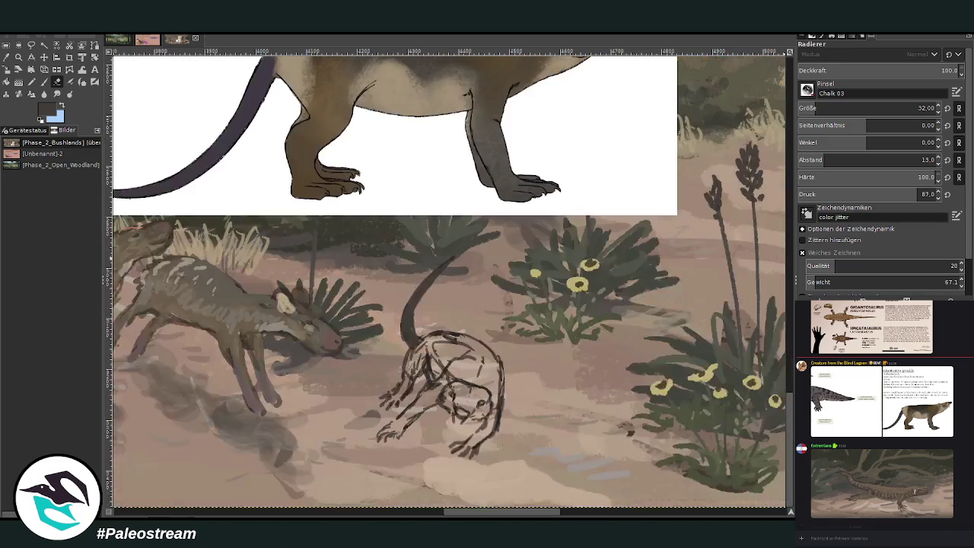
left_click(6, 70)
Scale the Smilodontomys card from 1285×616 to 592×284 px and zoom in around it.
left_click(266, 155)
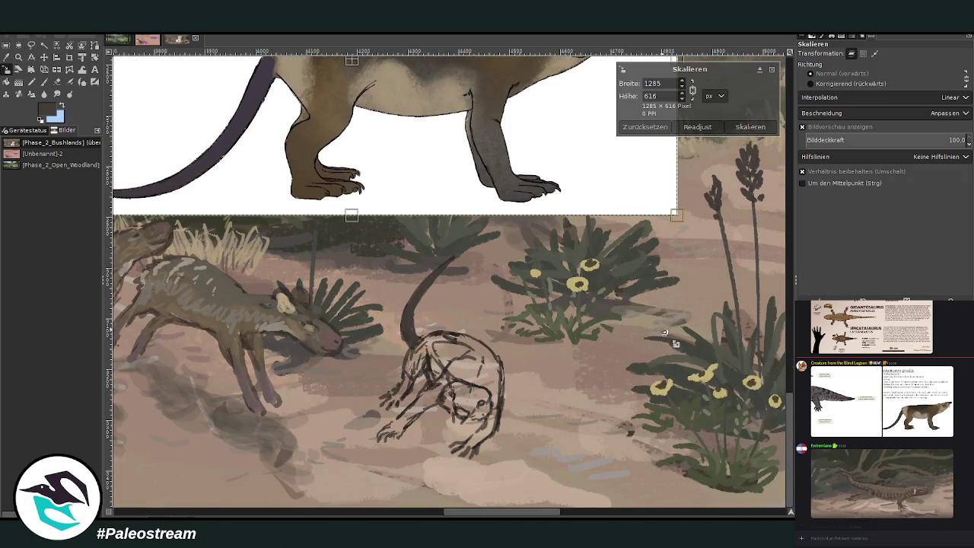
scroll(789, 452, "up", 2)
mouse_move(114, 57)
left_mouse_down()
mouse_move(431, 230)
mouse_move(421, 253)
left_mouse_up()
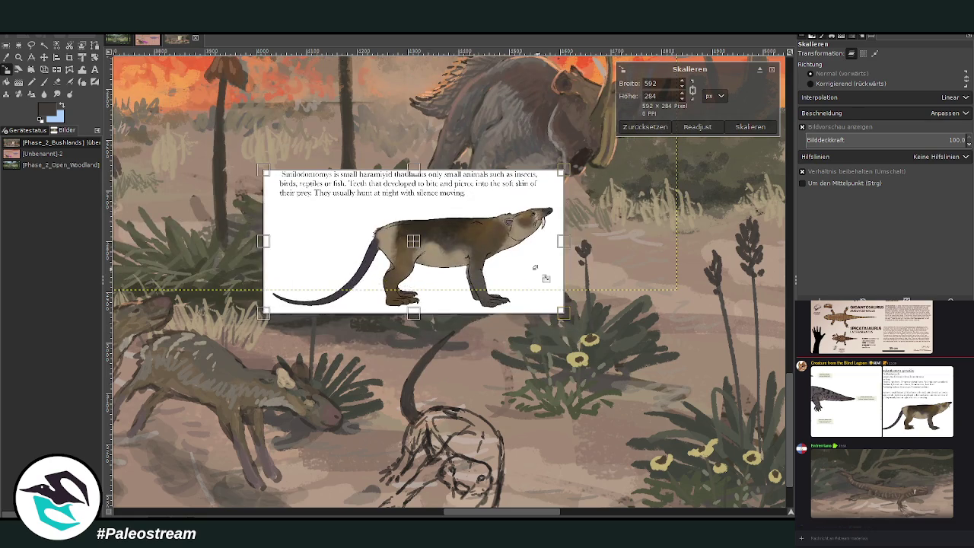
scroll(791, 416, "down", 2)
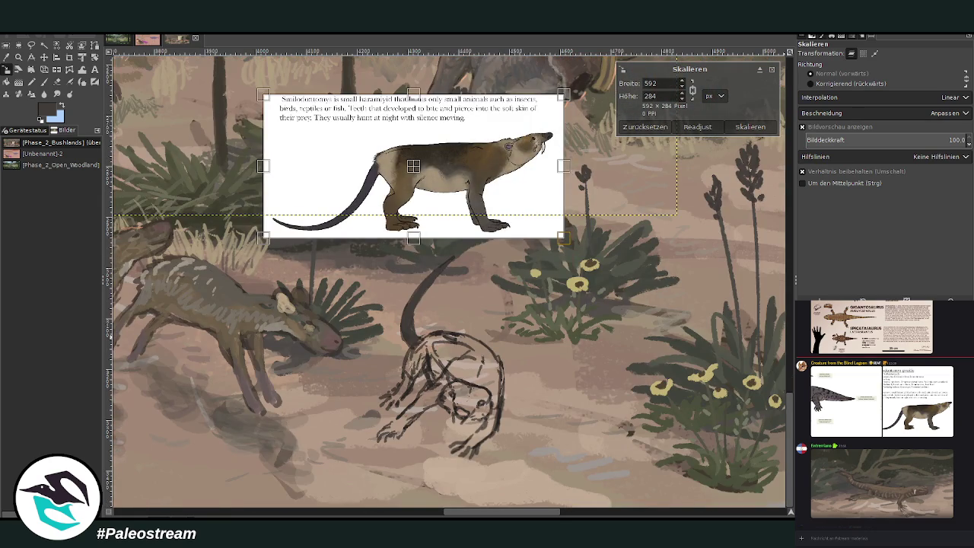
left_click(750, 127)
scroll(684, 125, "up", 2)
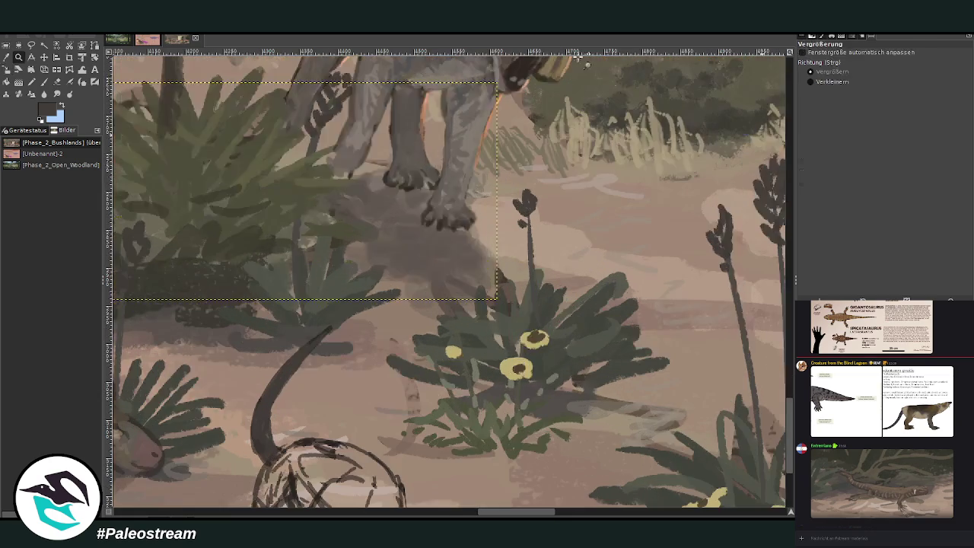
key("shift+ctrl+j")
key("z")
left_click_drag(354, 220, 490, 375)
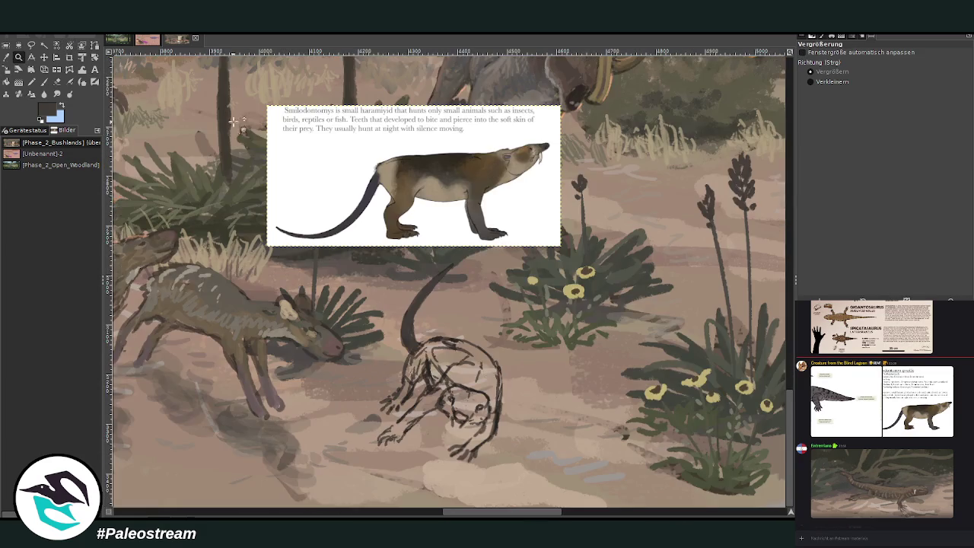
left_click_drag(222, 99, 590, 449)
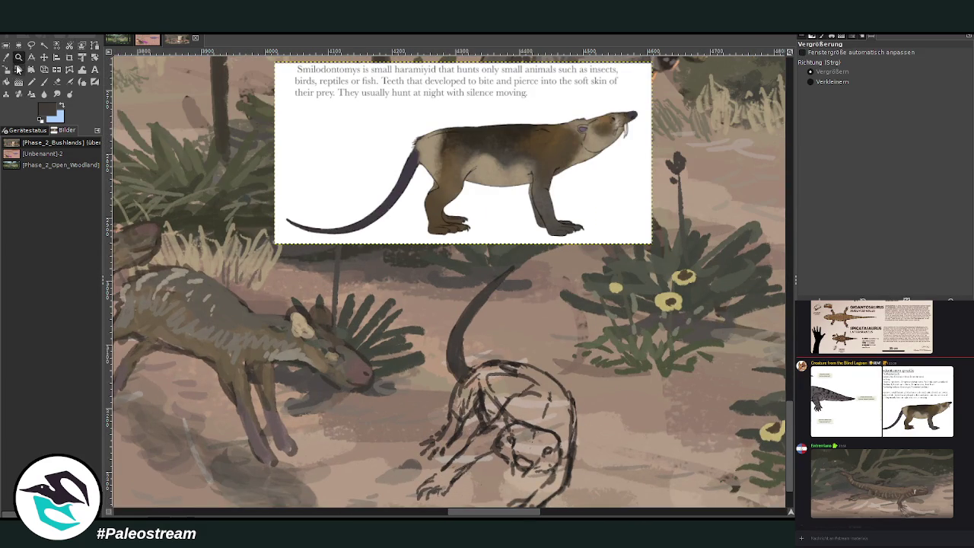
Clear the selection and shade the animal's back, shoulder and rump dark brown at size 69.
left_click(43, 81)
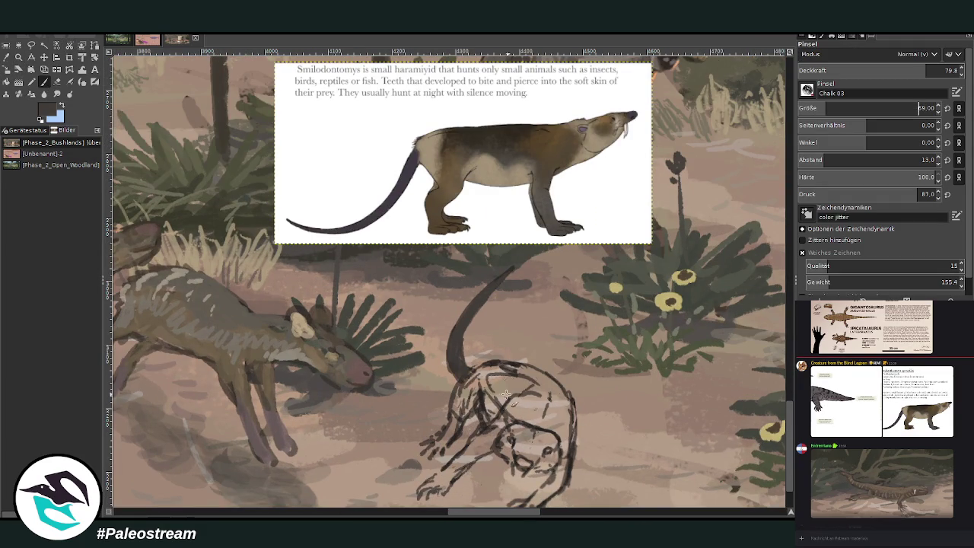
key("ctrl+shift+a")
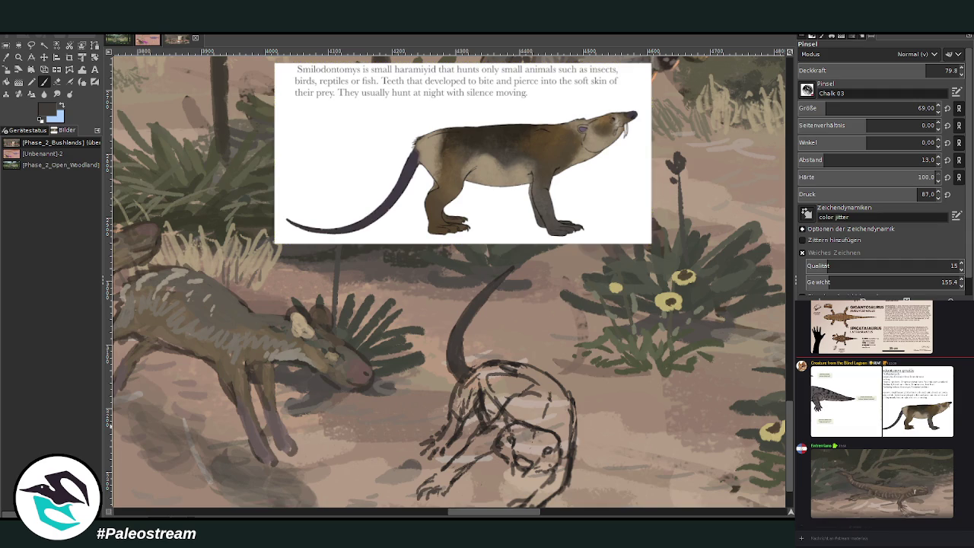
mouse_move(526, 410)
left_mouse_down()
mouse_move(537, 396)
mouse_move(563, 403)
left_mouse_up()
mouse_move(533, 374)
left_mouse_down()
mouse_move(560, 384)
mouse_move(564, 410)
mouse_move(506, 381)
mouse_move(498, 402)
mouse_move(544, 395)
mouse_move(567, 413)
mouse_move(549, 380)
mouse_move(508, 369)
mouse_move(484, 380)
mouse_move(561, 417)
mouse_move(562, 392)
mouse_move(523, 373)
left_mouse_up()
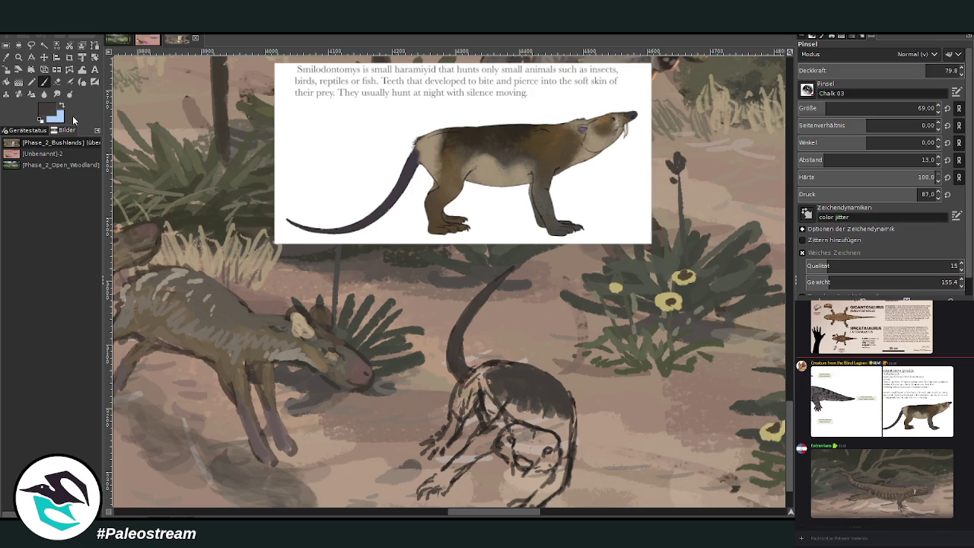
mouse_move(474, 388)
left_mouse_down()
mouse_move(483, 374)
mouse_move(457, 397)
mouse_move(472, 405)
left_mouse_up()
mouse_move(490, 371)
left_mouse_down()
mouse_move(487, 397)
mouse_move(505, 417)
mouse_move(514, 403)
mouse_move(548, 424)
mouse_move(539, 408)
mouse_move(520, 427)
mouse_move(548, 414)
mouse_move(570, 445)
mouse_move(566, 403)
left_mouse_up()
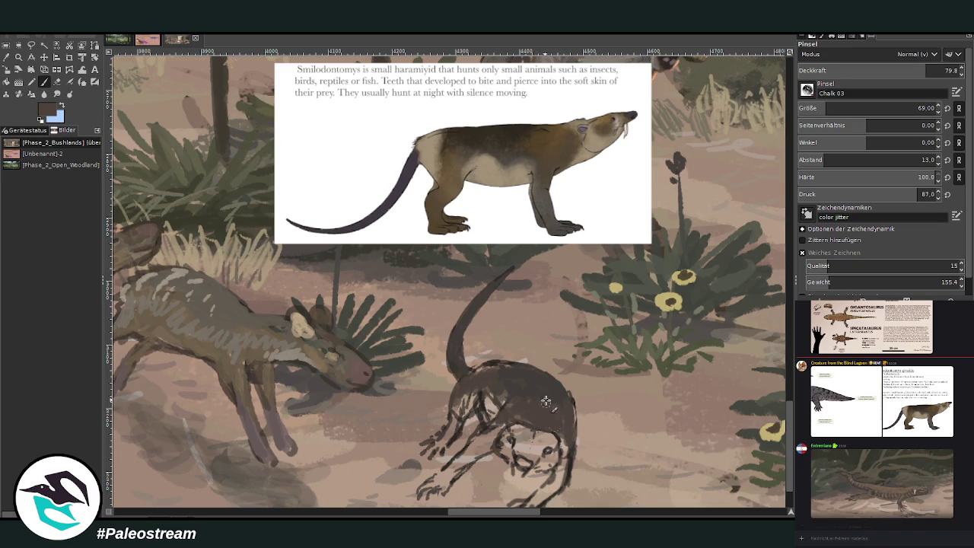
Shade the belly, head and front leg, then darken the paws with a size-36 brush.
mouse_move(504, 416)
left_mouse_down()
mouse_move(476, 443)
mouse_move(495, 420)
left_mouse_up()
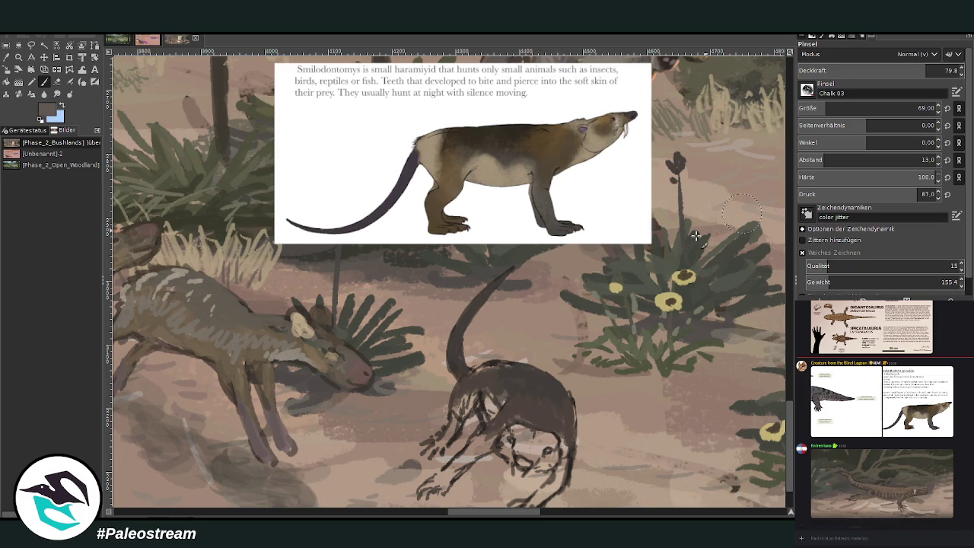
mouse_move(493, 438)
left_mouse_down()
mouse_move(476, 437)
mouse_move(446, 479)
mouse_move(453, 486)
mouse_move(491, 441)
left_mouse_up()
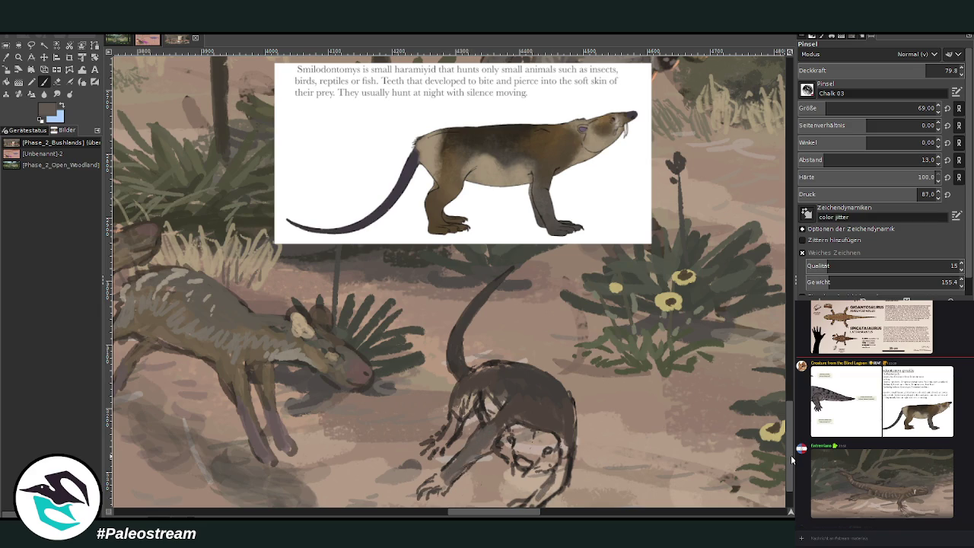
scroll(789, 455, "down", 1)
mouse_move(548, 457)
left_mouse_down()
mouse_move(557, 451)
mouse_move(559, 472)
mouse_move(563, 409)
mouse_move(566, 437)
mouse_move(572, 411)
mouse_move(543, 462)
left_mouse_up()
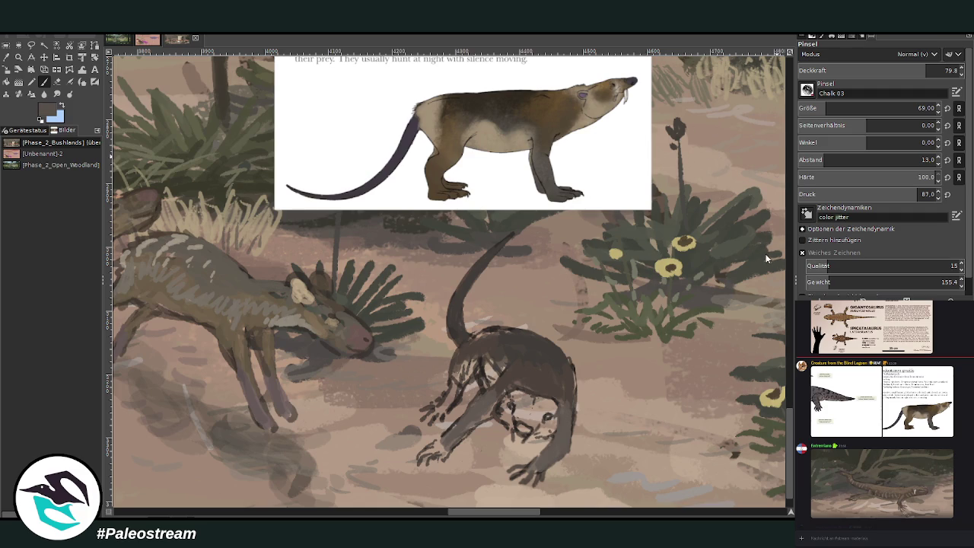
left_click(816, 106)
left_click_drag(532, 472, 537, 480)
mouse_move(429, 457)
left_mouse_down()
mouse_move(487, 415)
mouse_move(495, 395)
mouse_move(486, 385)
mouse_move(465, 413)
left_mouse_up()
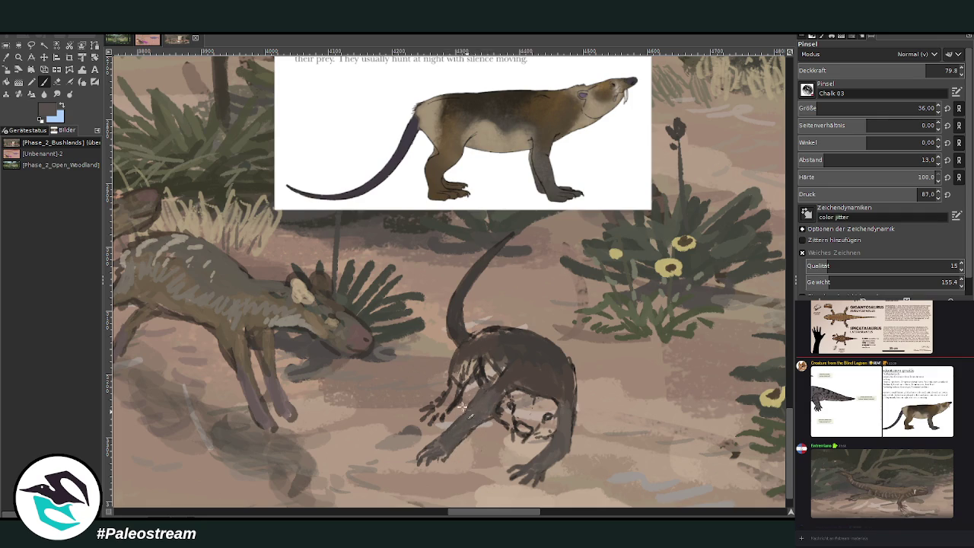
Sample darker tones and shade the creature's foreleg, chest, back and shoulder.
mouse_move(455, 371)
left_mouse_down()
mouse_move(460, 407)
mouse_move(430, 422)
mouse_move(461, 364)
mouse_move(458, 373)
mouse_move(470, 370)
left_mouse_up()
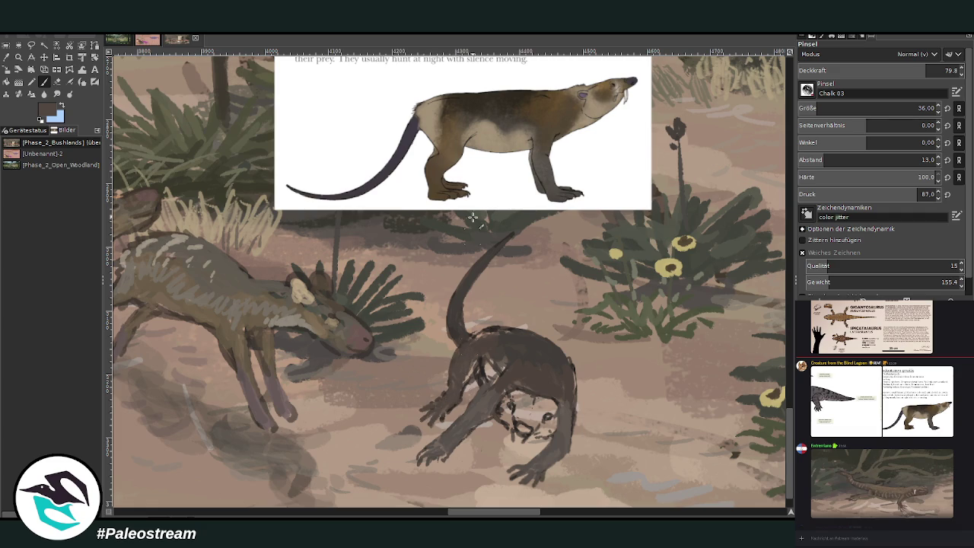
left_click(770, 245, "ctrl")
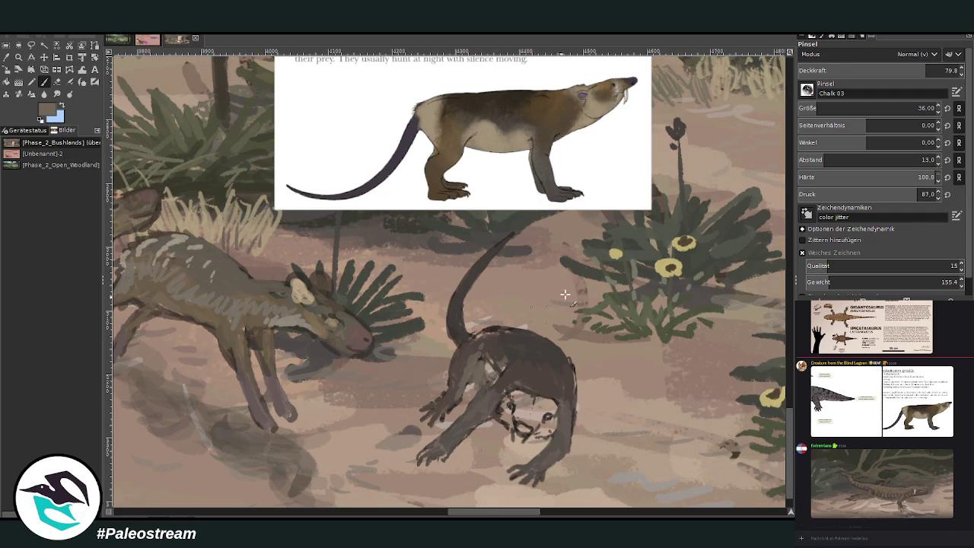
left_click(774, 245, "ctrl")
left_click_drag(477, 381, 479, 366)
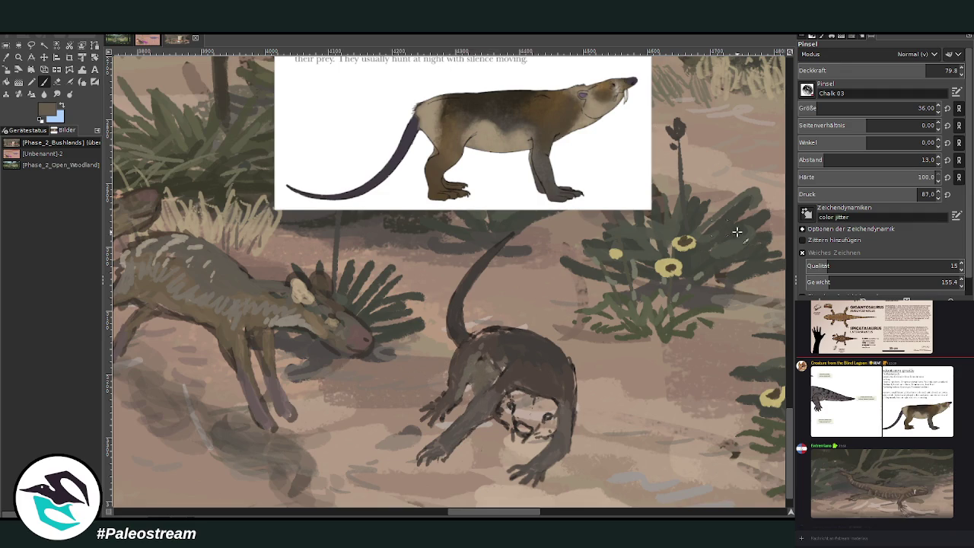
left_click(773, 256, "ctrl")
mouse_move(493, 367)
left_mouse_down()
mouse_move(499, 354)
mouse_move(492, 385)
mouse_move(518, 358)
mouse_move(491, 350)
mouse_move(500, 336)
left_mouse_up()
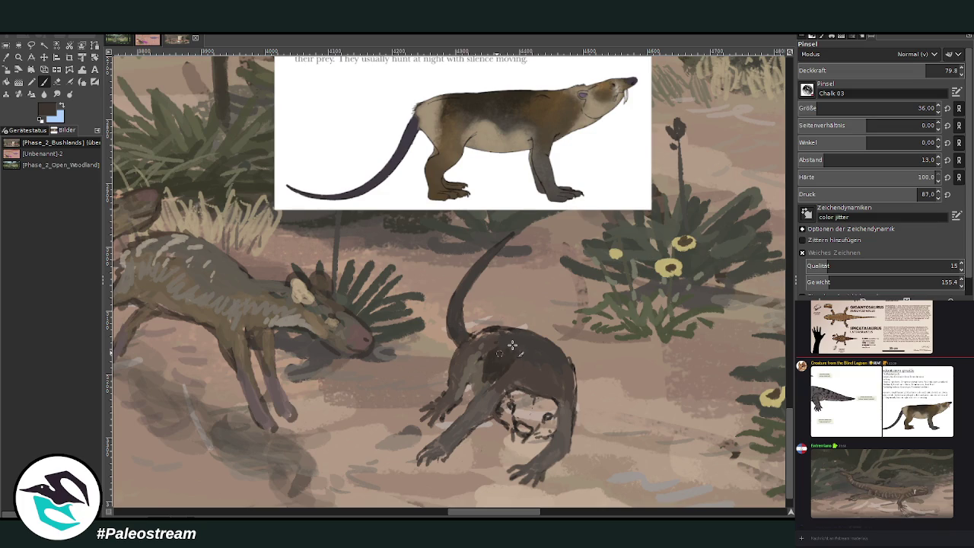
mouse_move(503, 368)
left_mouse_down()
mouse_move(494, 357)
mouse_move(517, 346)
mouse_move(498, 335)
mouse_move(455, 354)
left_mouse_up()
Paint lighter grey-brown at about 50% opacity and size 22 over the face and tail base.
left_click(770, 245, "ctrl")
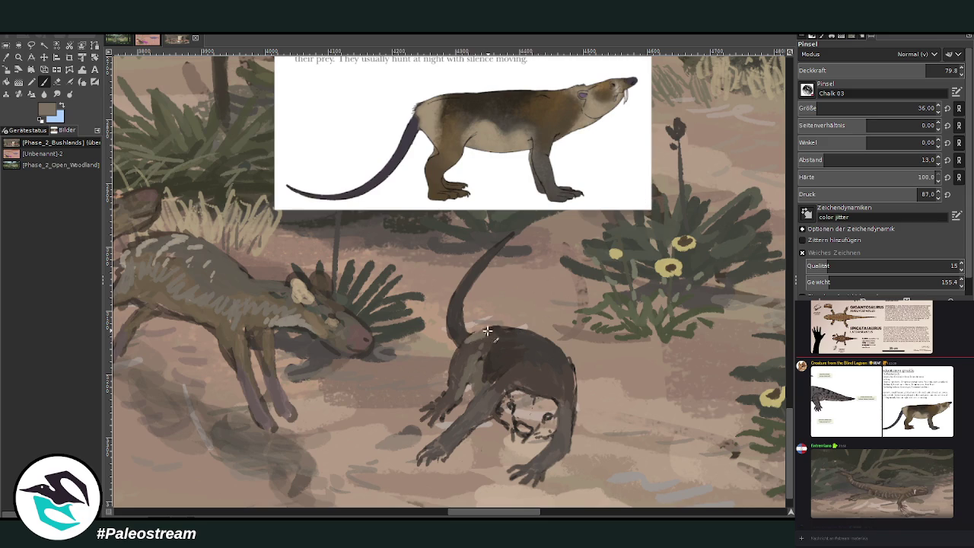
left_click(879, 70)
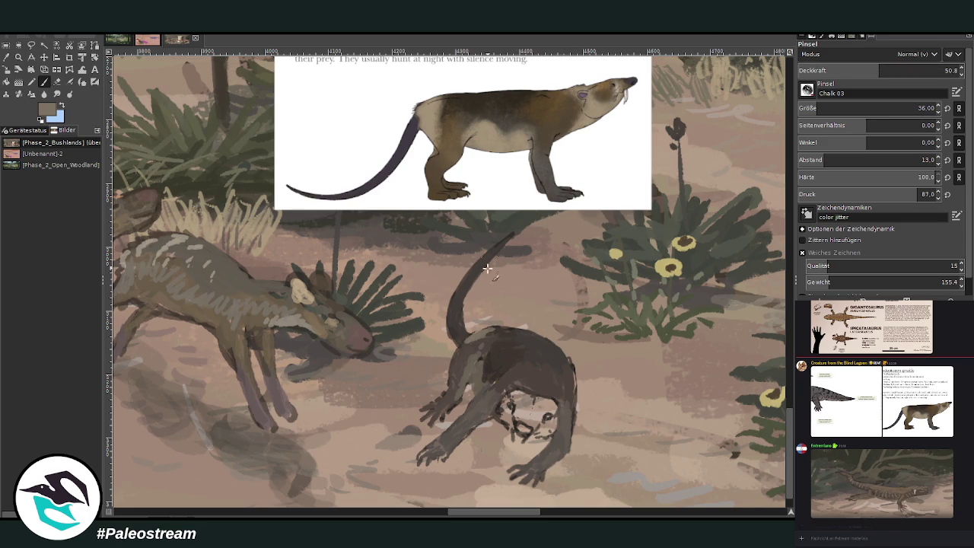
mouse_move(504, 407)
left_mouse_down()
mouse_move(514, 426)
mouse_move(553, 424)
left_mouse_up()
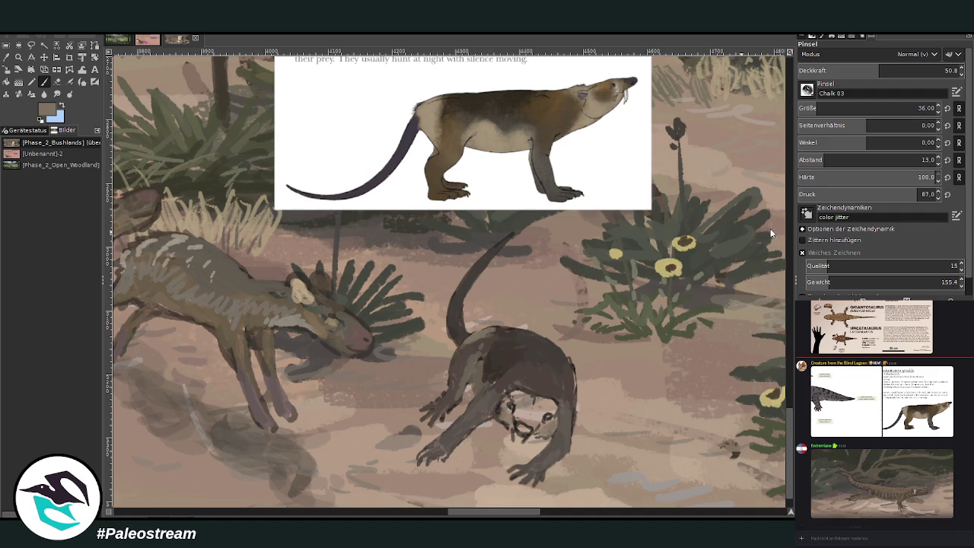
type("22")
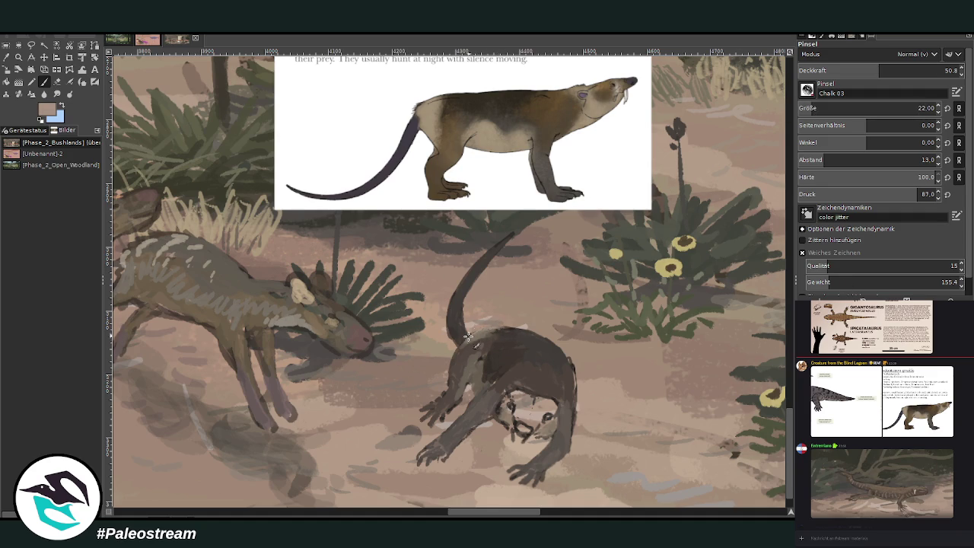
left_click_drag(467, 336, 448, 370)
left_click(778, 215, "ctrl")
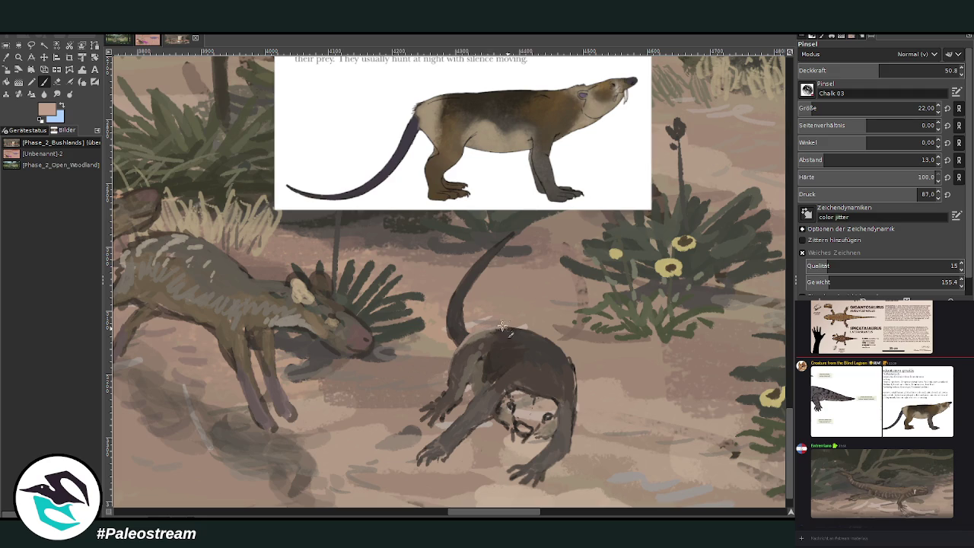
left_click(861, 72)
Sample a dark bush colour and set the brush opacity to 62.5.
scroll(485, 515, "left", 5)
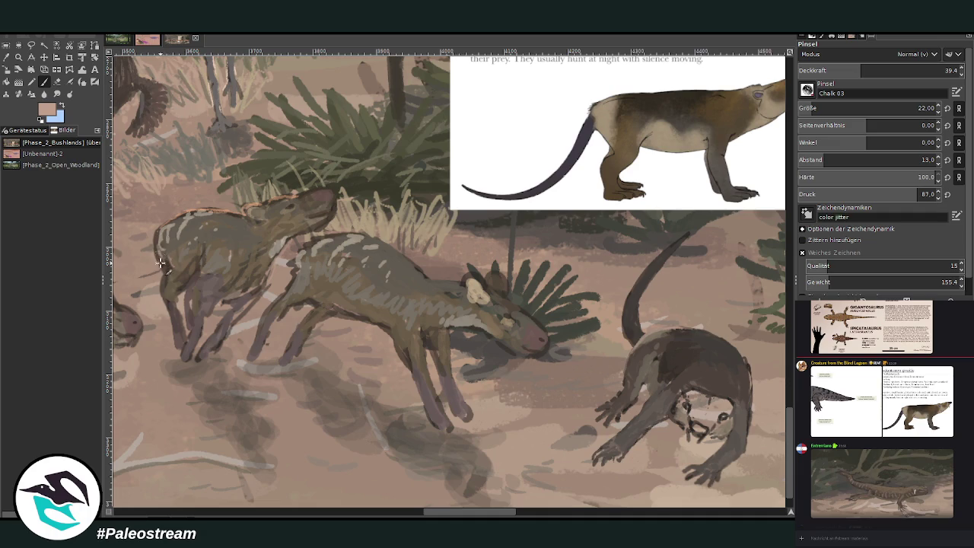
key("o")
left_click(388, 312)
left_click(760, 236)
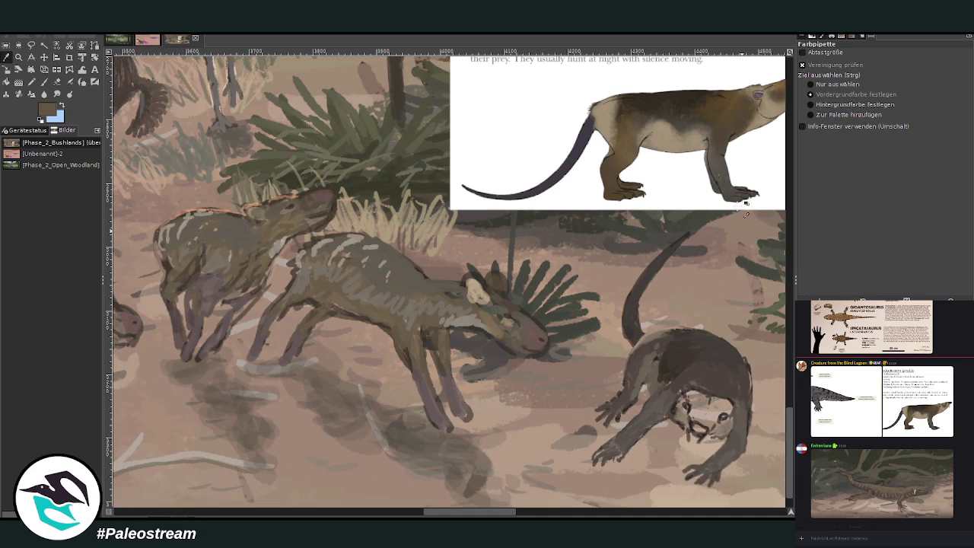
left_click(45, 82)
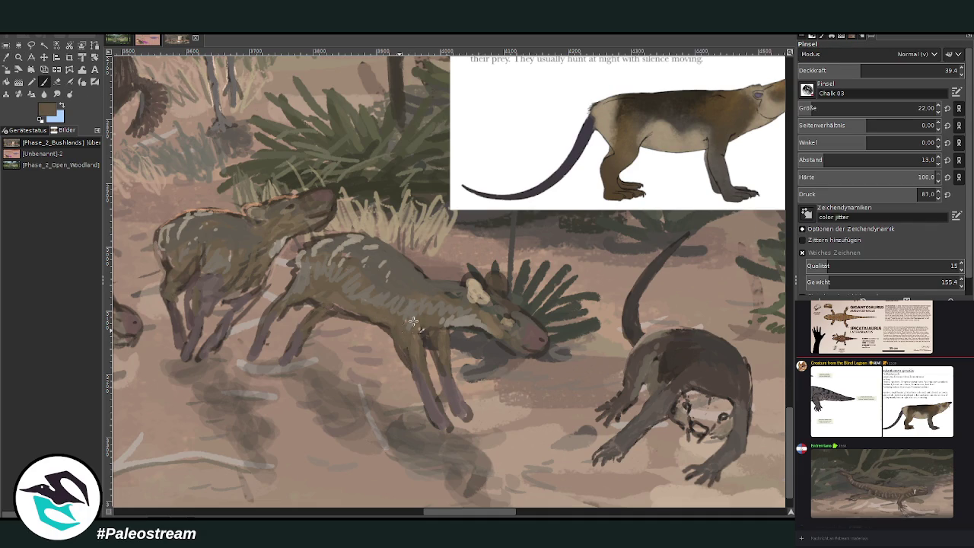
type("62.5")
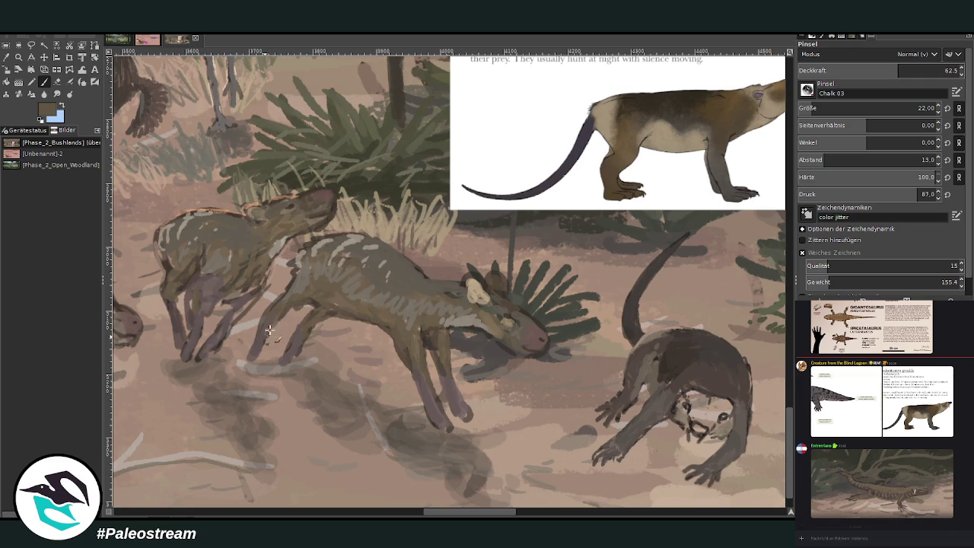
Paint strokes over the central animal's ear and the small animal's head and front leg.
mouse_move(487, 282)
left_mouse_down()
mouse_move(493, 301)
mouse_move(489, 293)
mouse_move(508, 288)
mouse_move(551, 355)
left_mouse_up()
left_click_drag(437, 514, 406, 514)
mouse_move(335, 314)
left_mouse_down()
mouse_move(313, 301)
mouse_move(321, 289)
left_mouse_up()
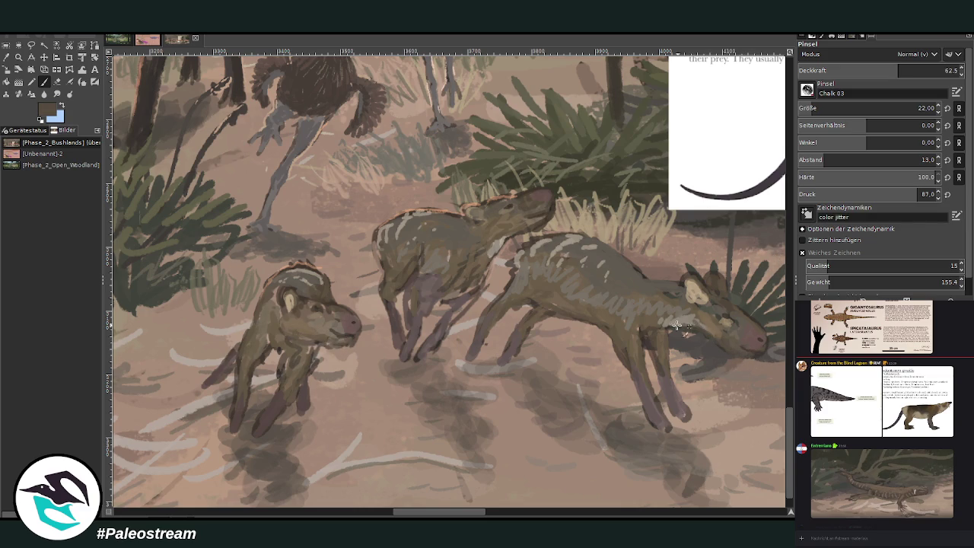
left_click_drag(272, 344, 274, 397)
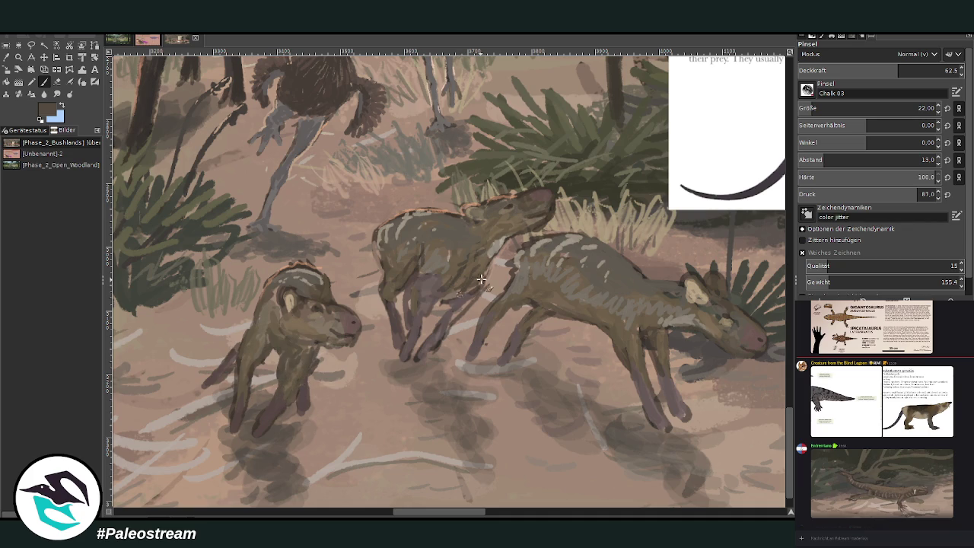
left_click(57, 82)
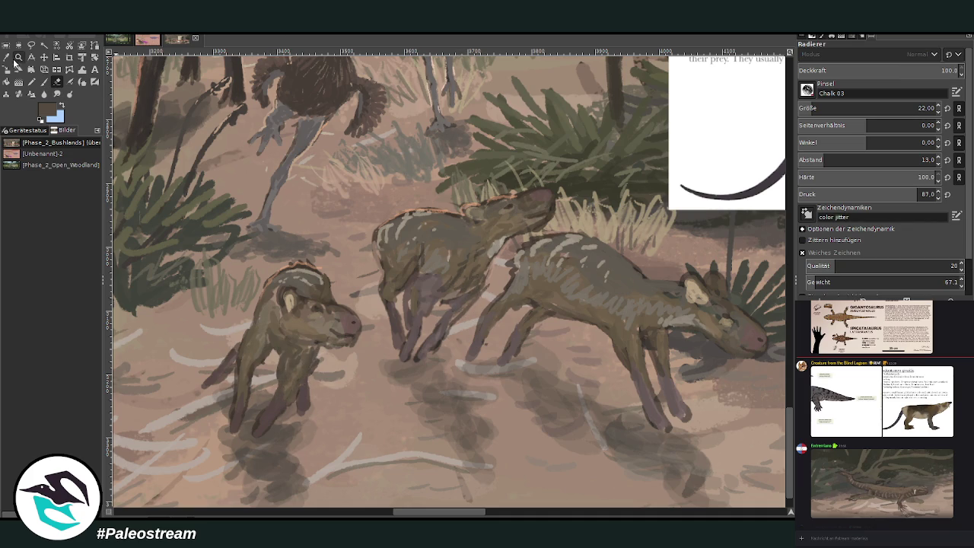
Repaint the young animal's head with darker olive strokes and lighten its front leg.
left_click_drag(417, 515, 436, 515)
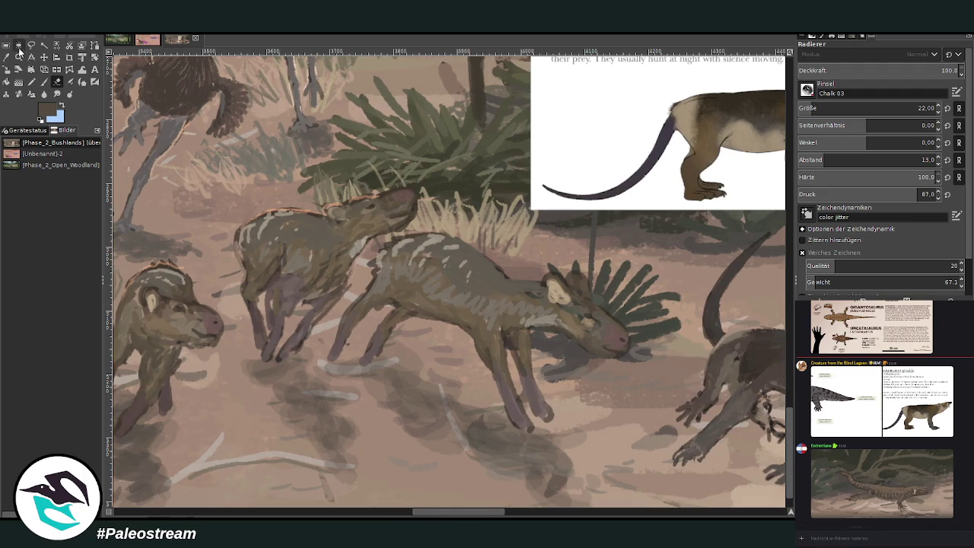
key("o")
left_click(391, 225)
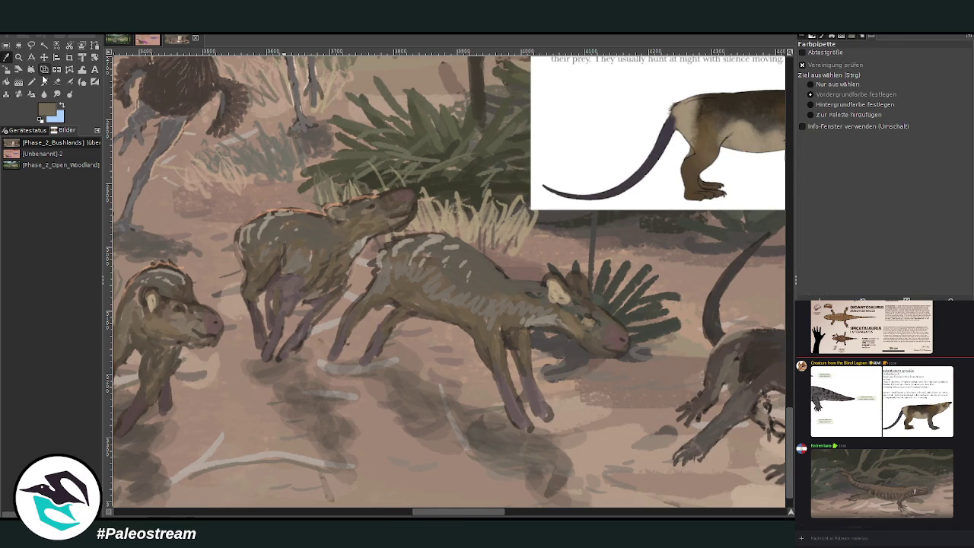
left_click(43, 71)
key("p")
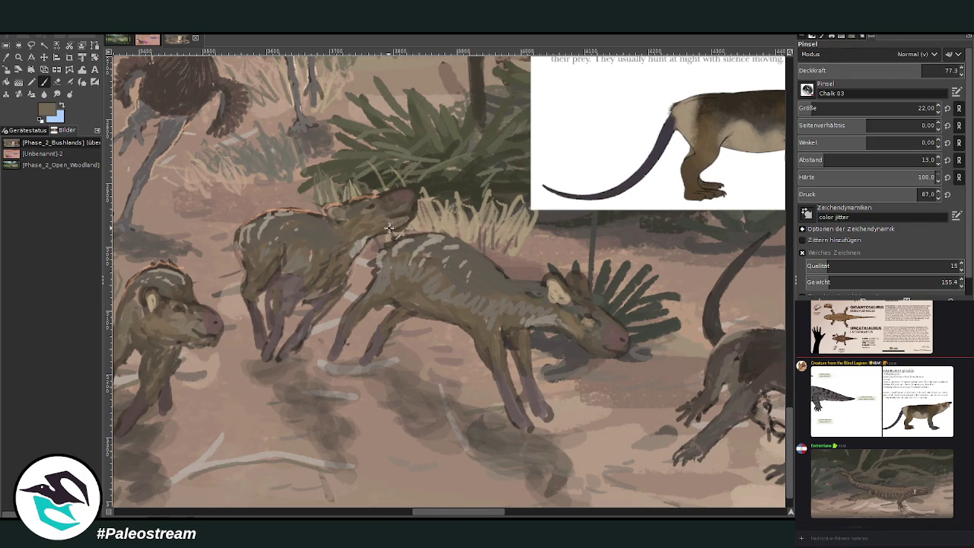
mouse_move(404, 204)
left_mouse_down()
mouse_move(409, 220)
mouse_move(420, 219)
mouse_move(388, 197)
mouse_move(366, 227)
left_mouse_up()
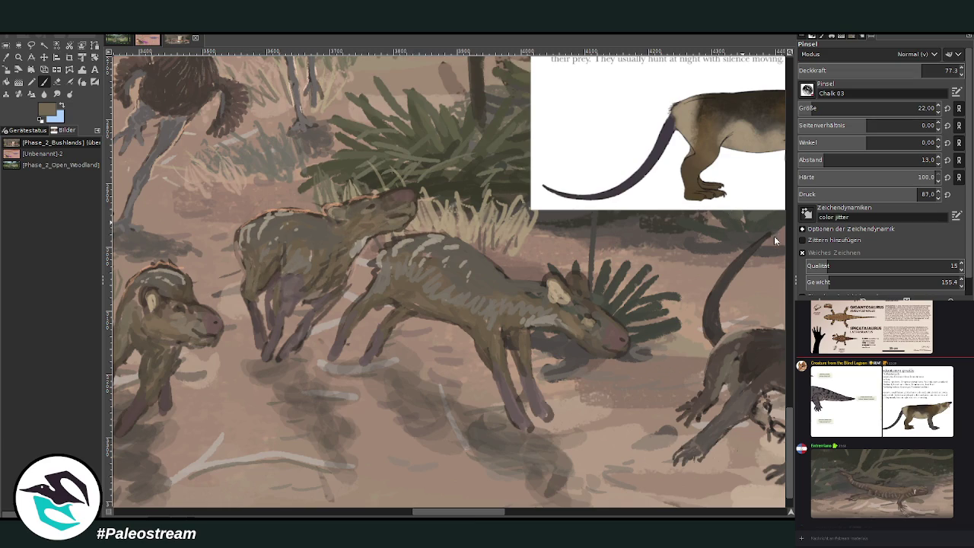
left_click_drag(501, 324, 505, 352)
Sample dark greys from the tail and darken the middle animal's front legs.
left_click(769, 255, "ctrl")
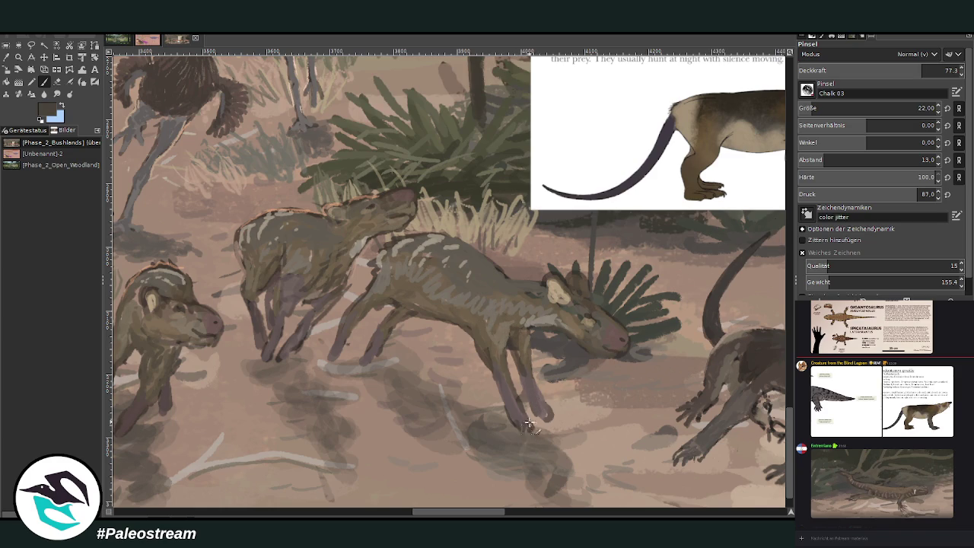
left_click(768, 267, "ctrl")
left_click_drag(488, 511, 461, 508)
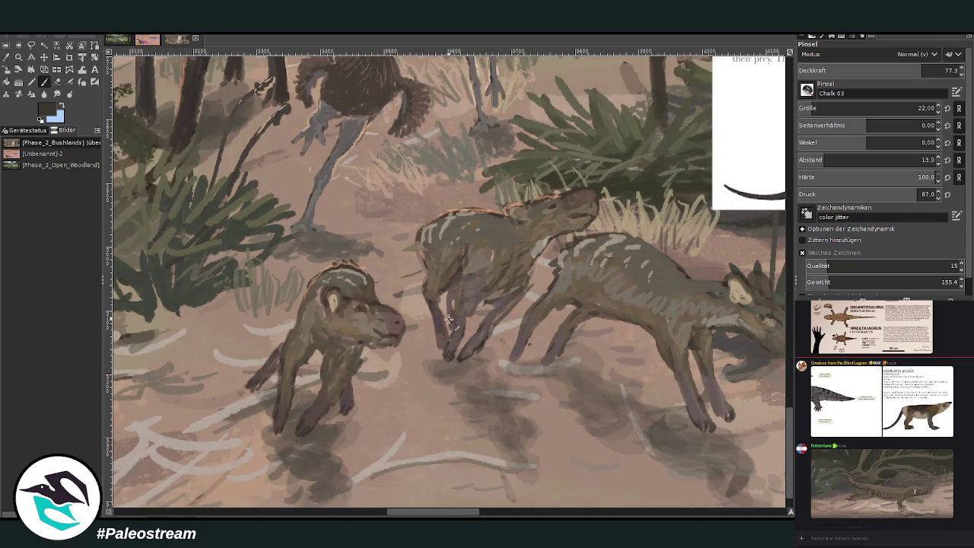
left_click_drag(446, 344, 436, 332)
scroll(488, 458, "right", 3)
scroll(485, 420, "right", 2)
Sample brownish-grey and lighter pinkish-brown tones, briefly switching to the eraser.
key("o")
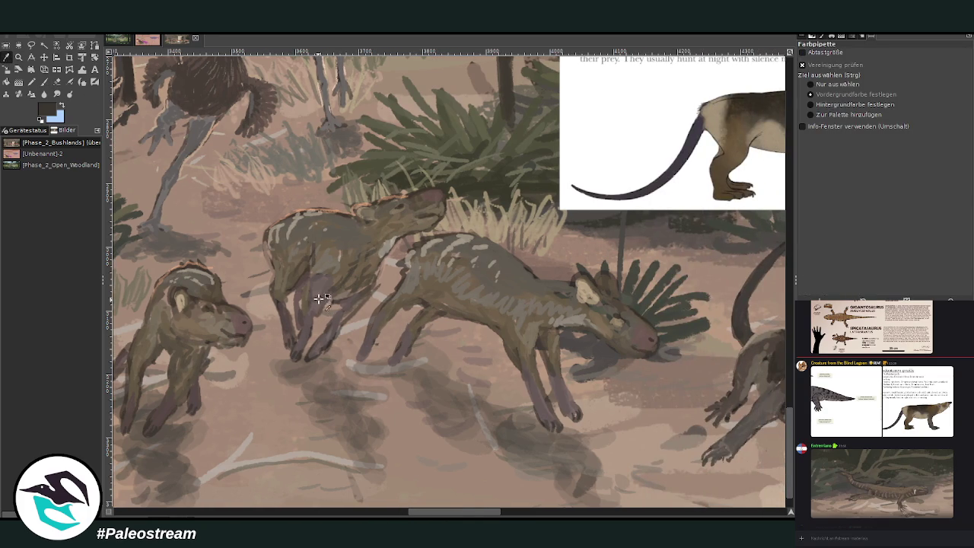
left_click(342, 272)
key("p")
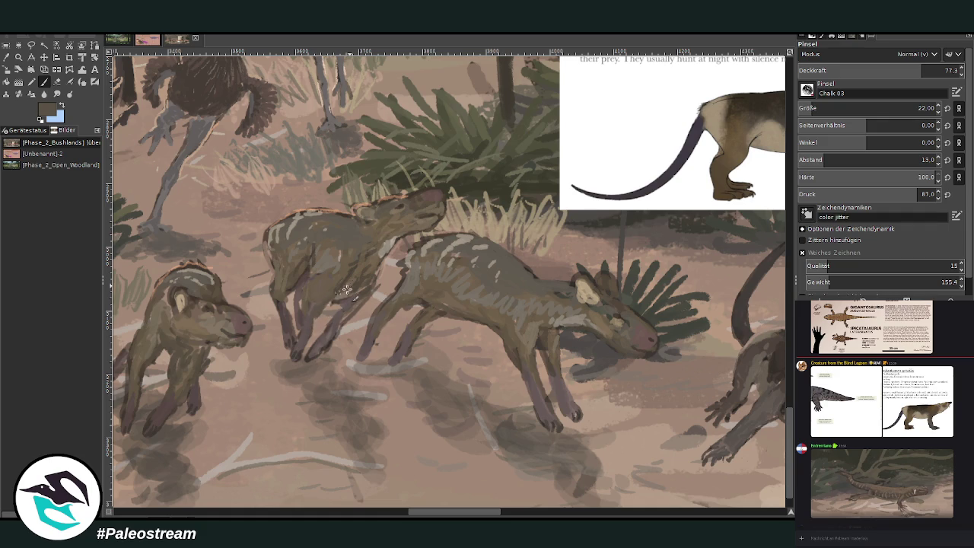
key("shift+e")
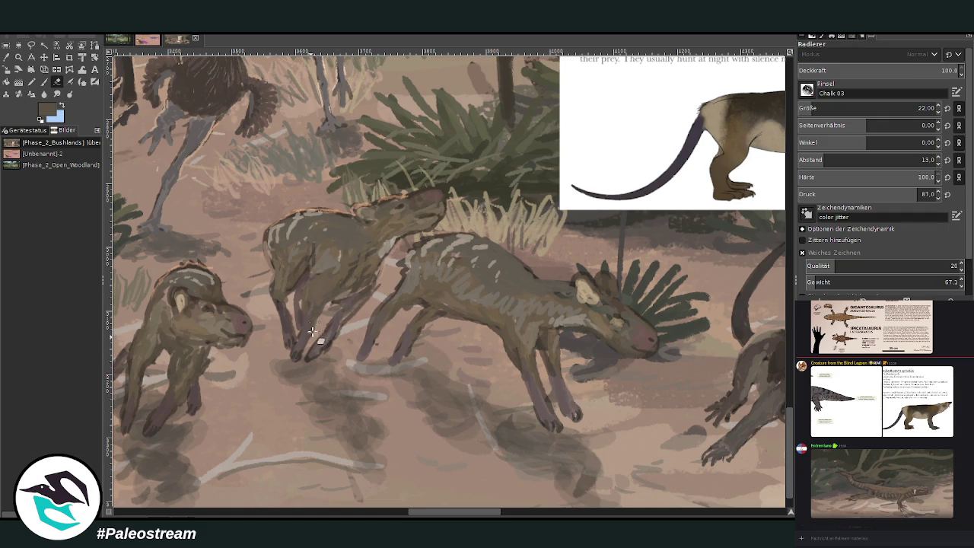
key("o")
left_click(260, 250)
key("p")
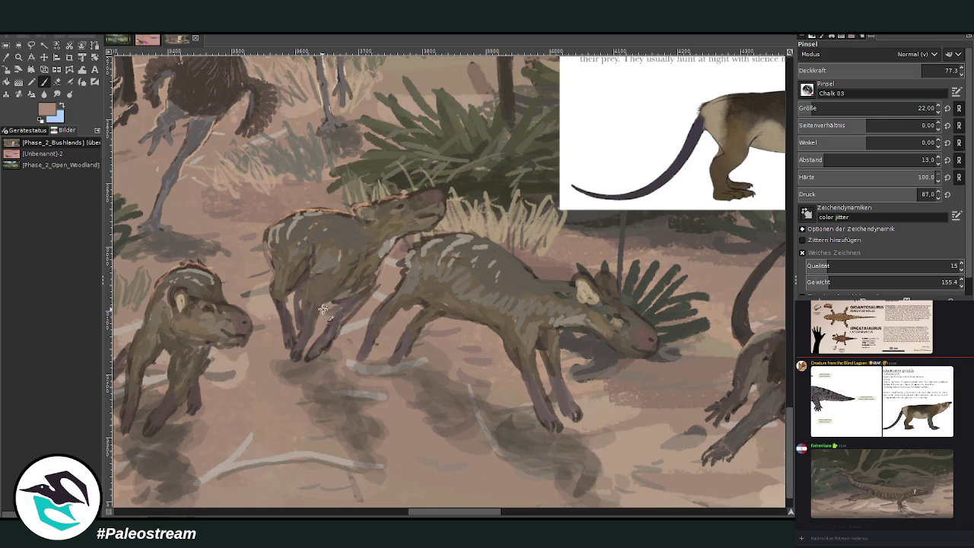
Paint pale stripes across the young animal's back, then sample beige and grey-brown tones.
scroll(379, 315, "left", 5)
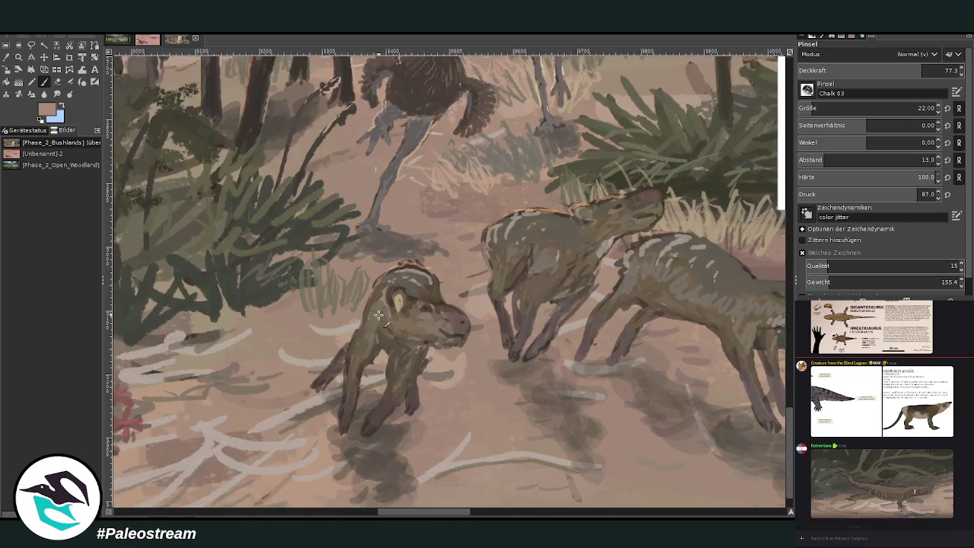
key("o")
left_click(408, 274)
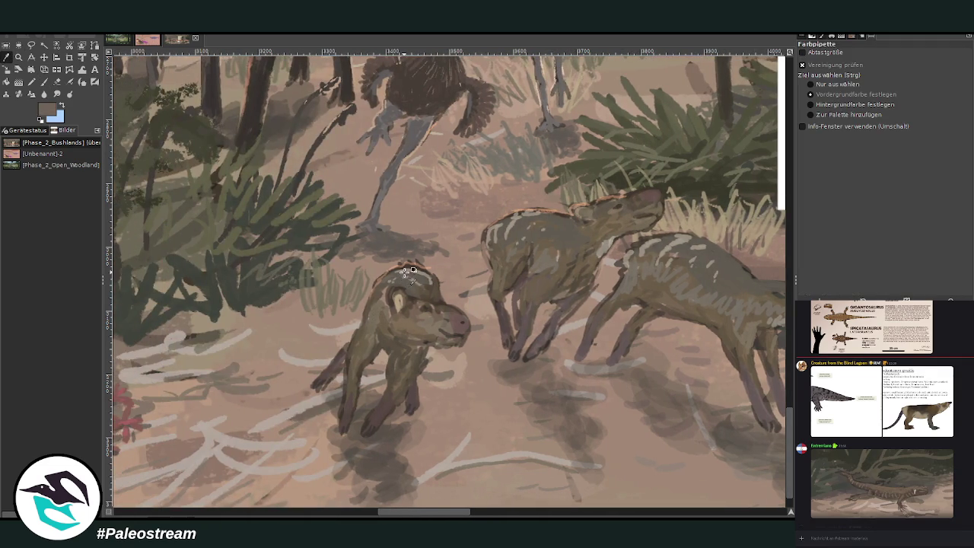
key("p")
left_click_drag(424, 276, 385, 276)
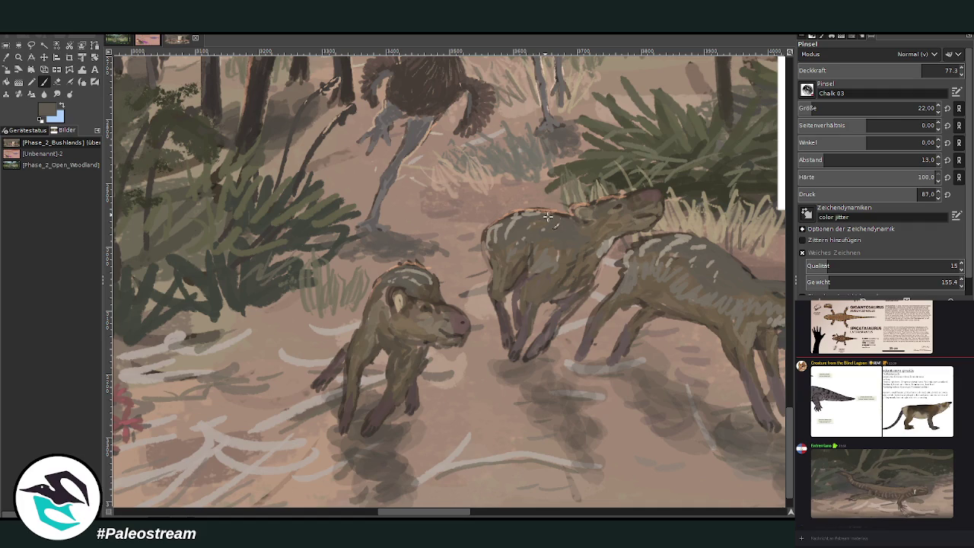
left_click(684, 183, "ctrl")
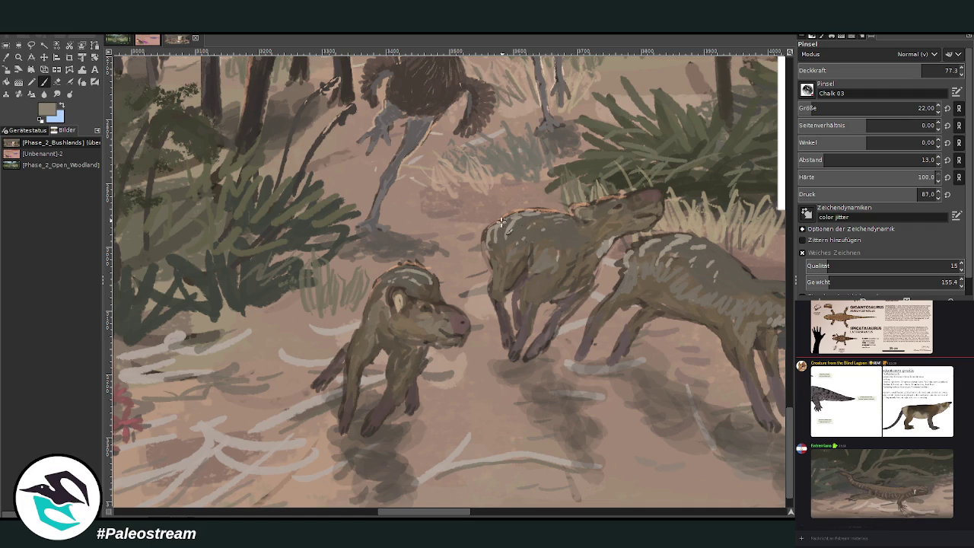
left_click(769, 247, "ctrl")
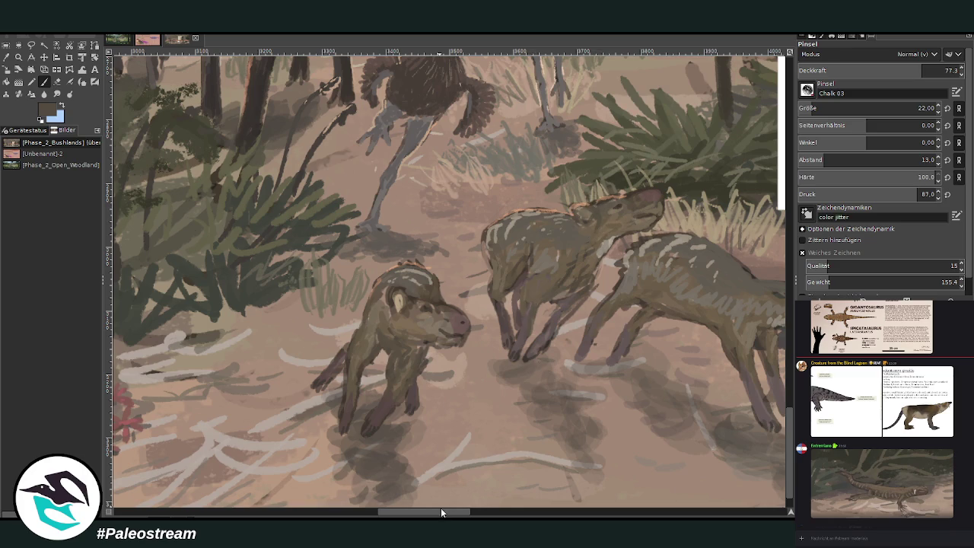
left_click_drag(441, 512, 512, 512)
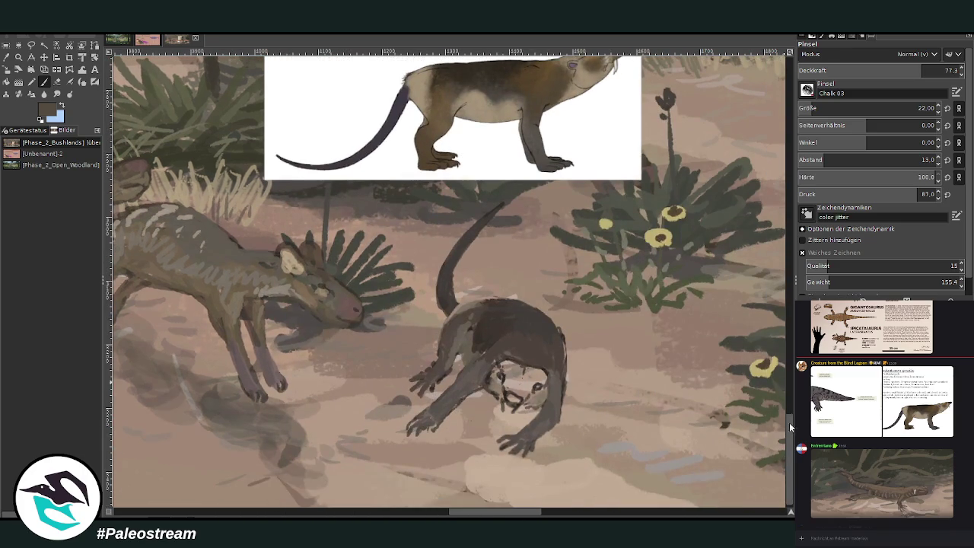
Darken the otter-like animal's pale face, mouth and nose with grey-brown strokes.
key("o")
left_click(565, 368)
key("p")
left_click(545, 346, "ctrl")
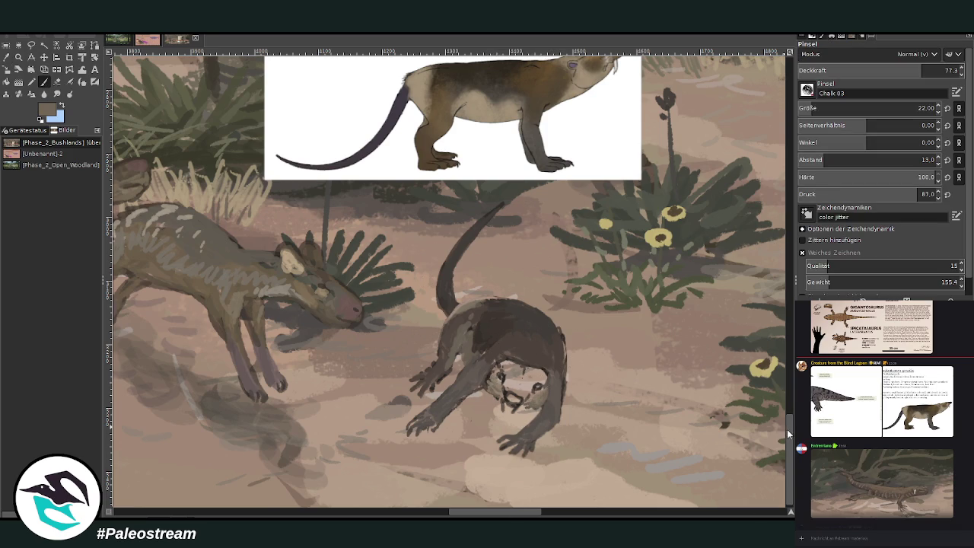
left_click_drag(788, 434, 789, 428)
mouse_move(511, 408)
left_mouse_down()
mouse_move(525, 425)
mouse_move(517, 399)
left_mouse_up()
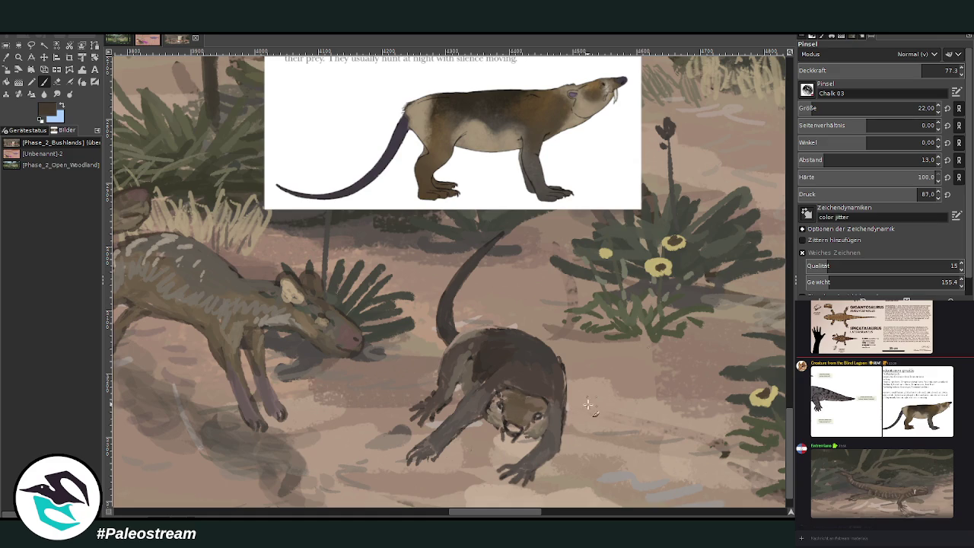
left_click_drag(511, 425, 520, 435)
Repaint the otter's forehead in light taupe and lower brush opacity to 36.6.
left_click(777, 239, "ctrl")
mouse_move(525, 388)
left_mouse_down()
mouse_move(546, 399)
mouse_move(501, 383)
mouse_move(552, 403)
mouse_move(486, 398)
left_mouse_up()
left_click(856, 70)
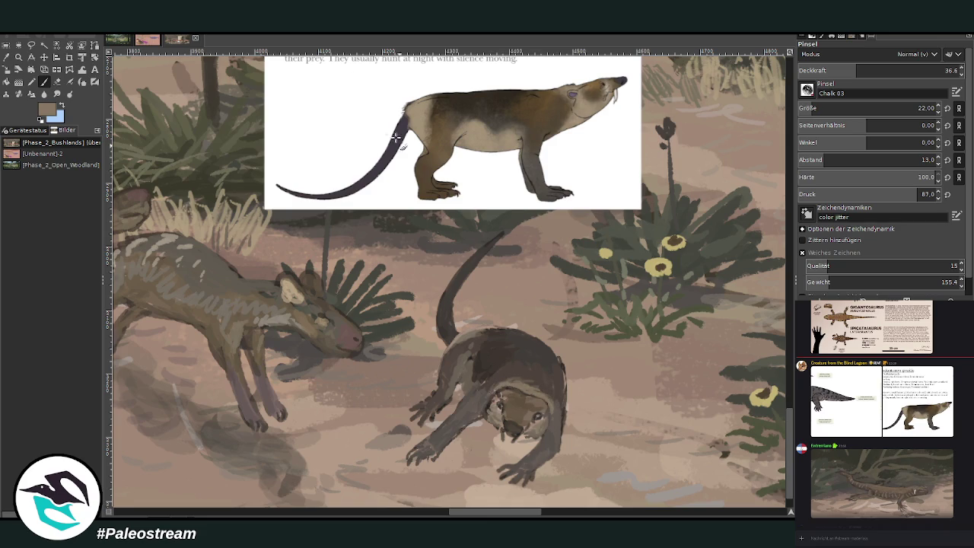
key("o")
left_click(505, 369)
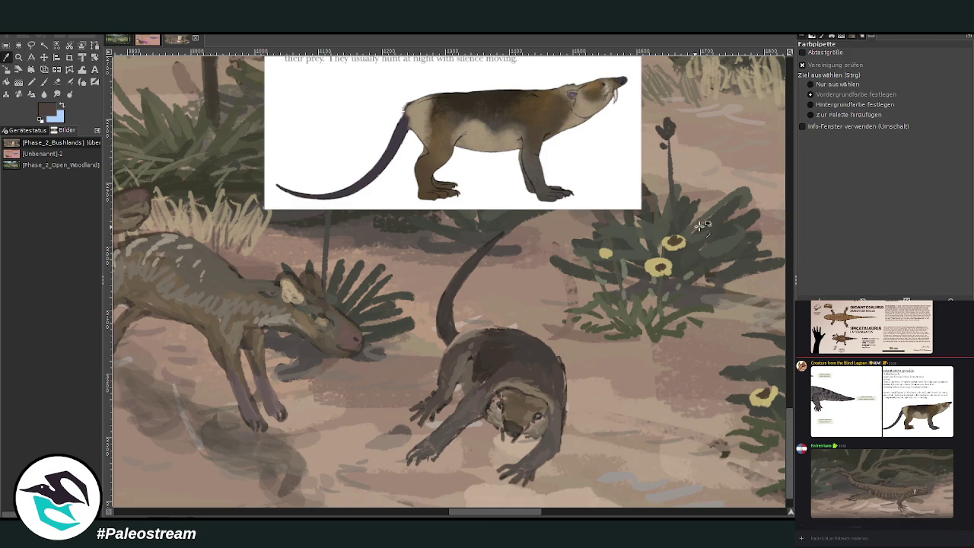
key("p")
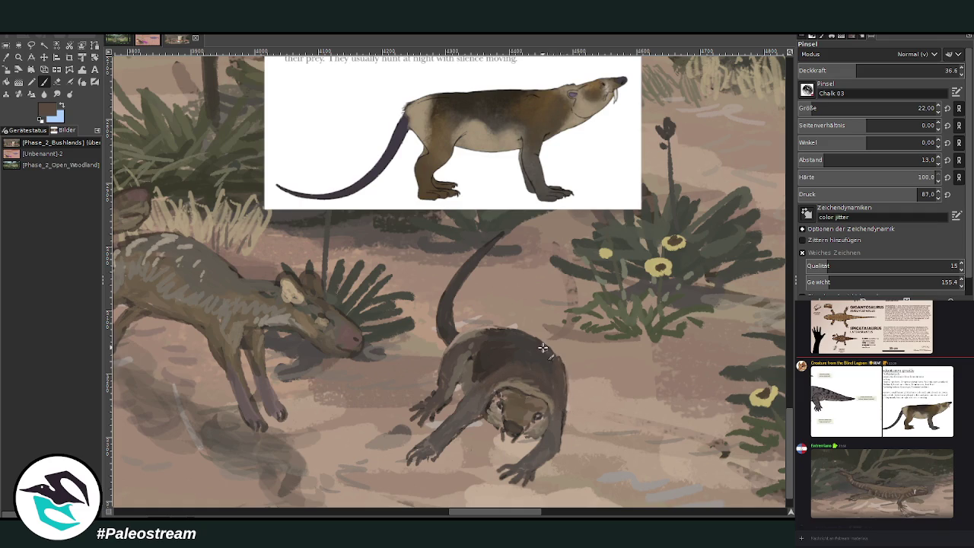
Erase to trim the otter's right edge cleaner.
key("shift+e")
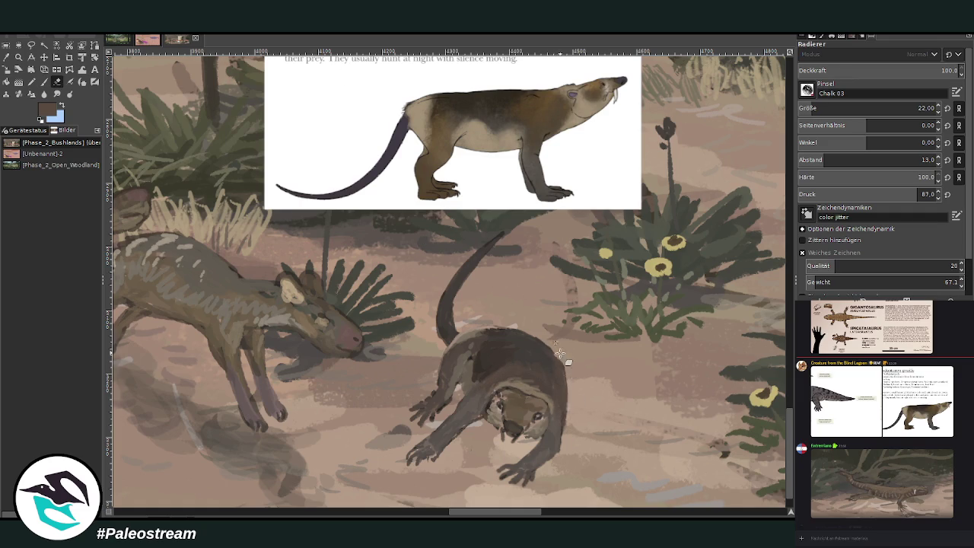
left_click_drag(571, 407, 566, 371)
key("shift+p")
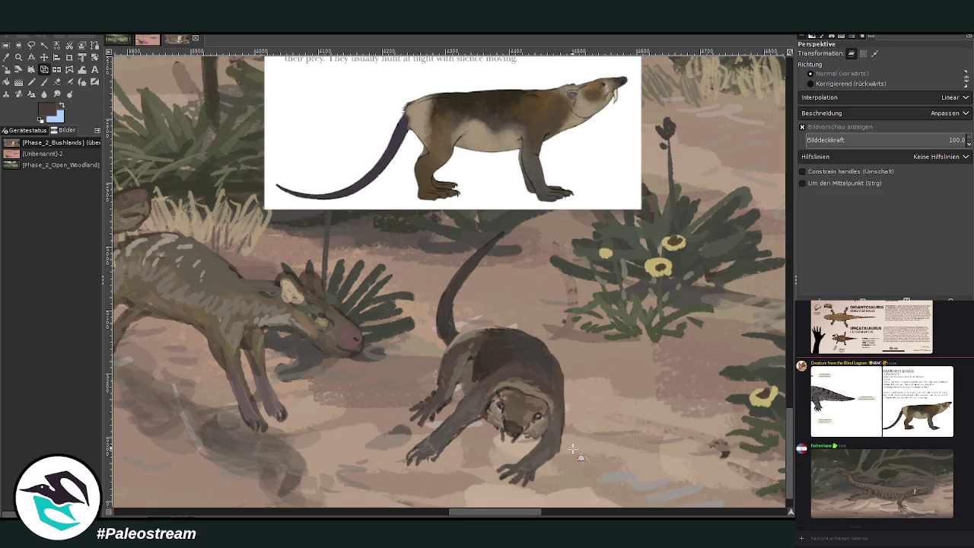
left_click_drag(582, 440, 537, 452)
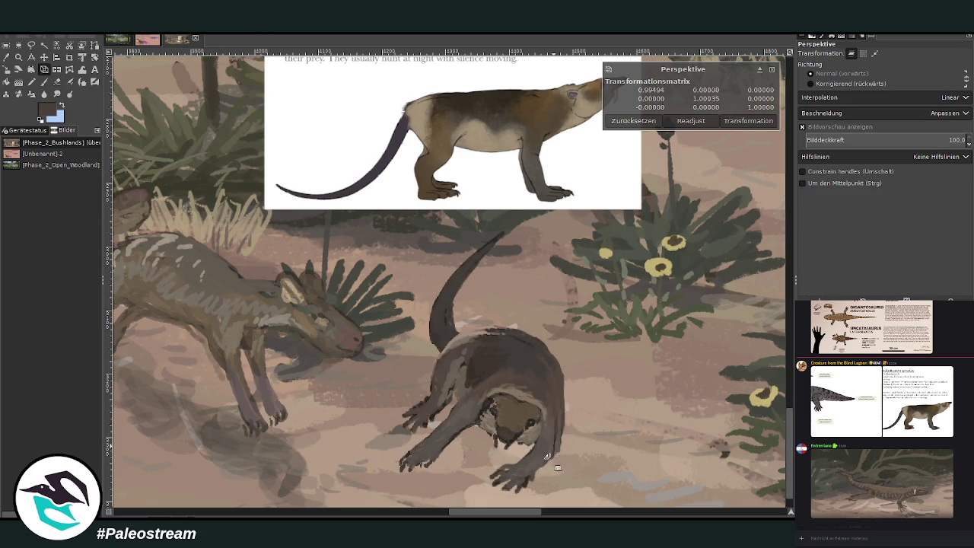
left_click(771, 69)
left_click(44, 82)
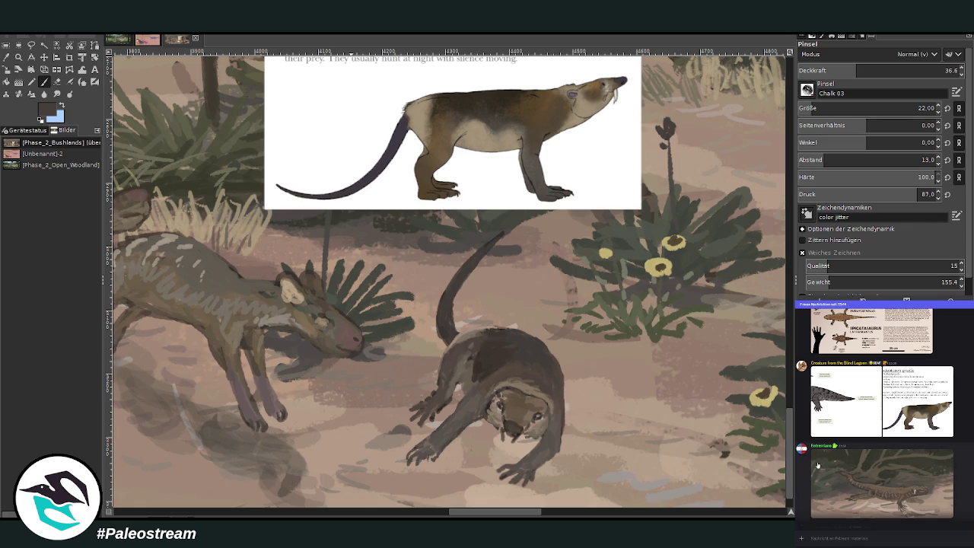
View the Squamodorsum scutascapula reference image enlarged, then close it.
scroll(817, 463, "down", 3)
left_click(819, 472)
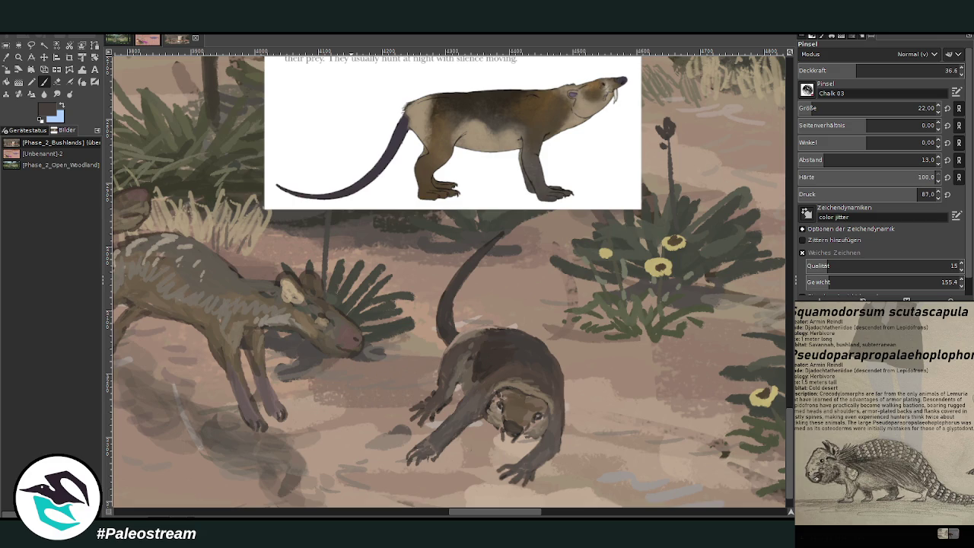
left_click(864, 532)
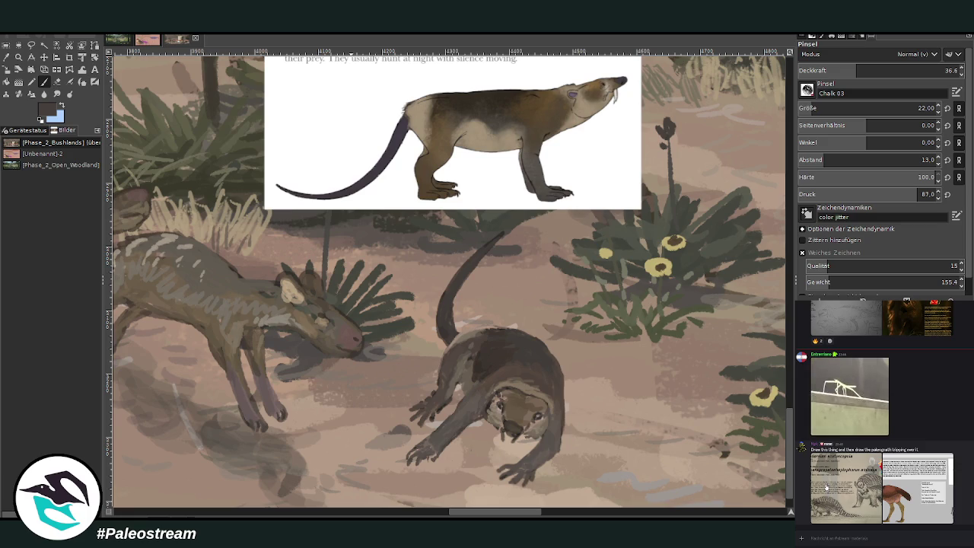
scroll(804, 398, "up", 1)
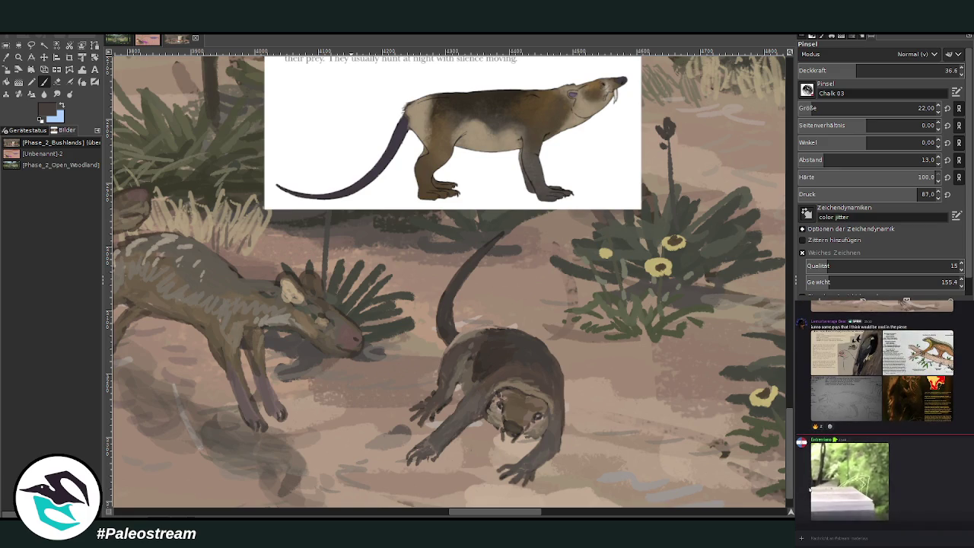
scroll(807, 484, "down", 1)
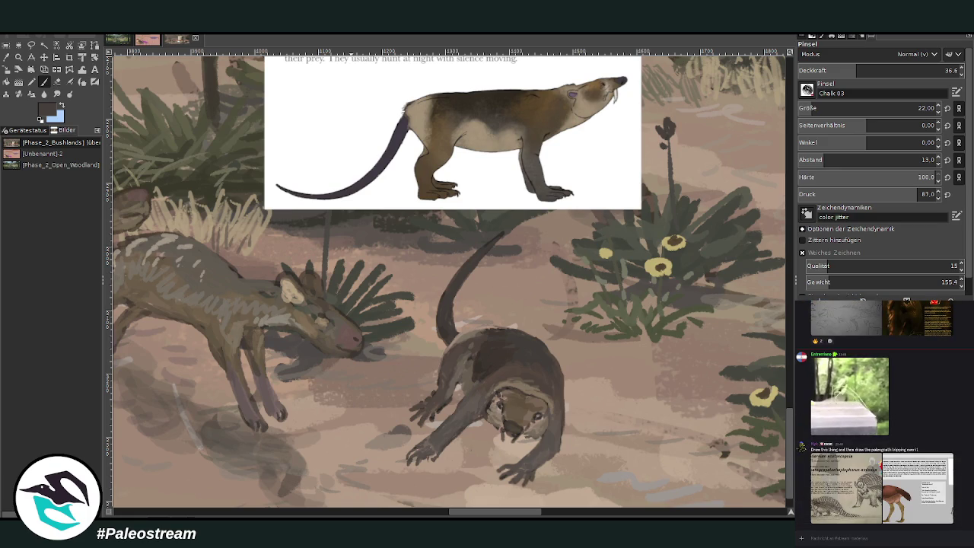
Paint dark grey from the bush along the otter's face.
key("o")
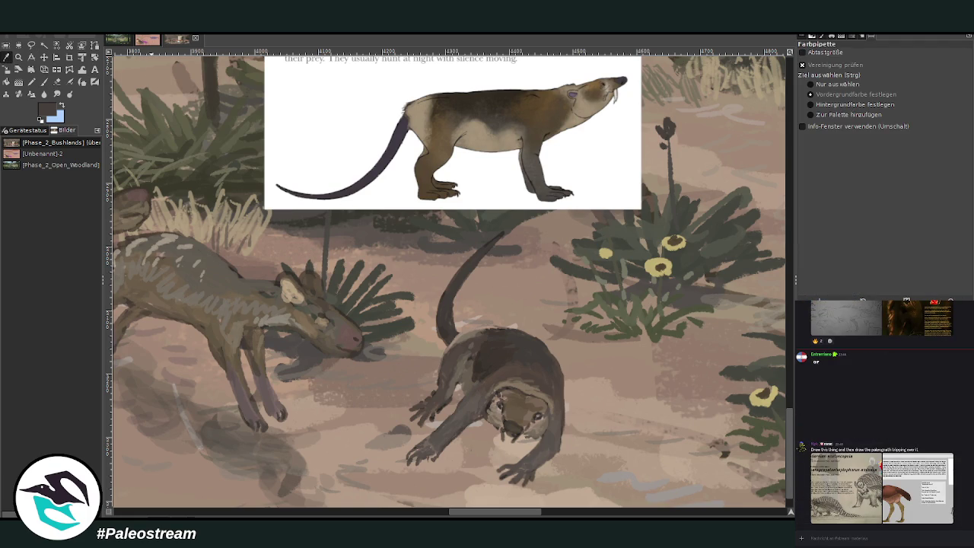
left_click(520, 369)
key("p")
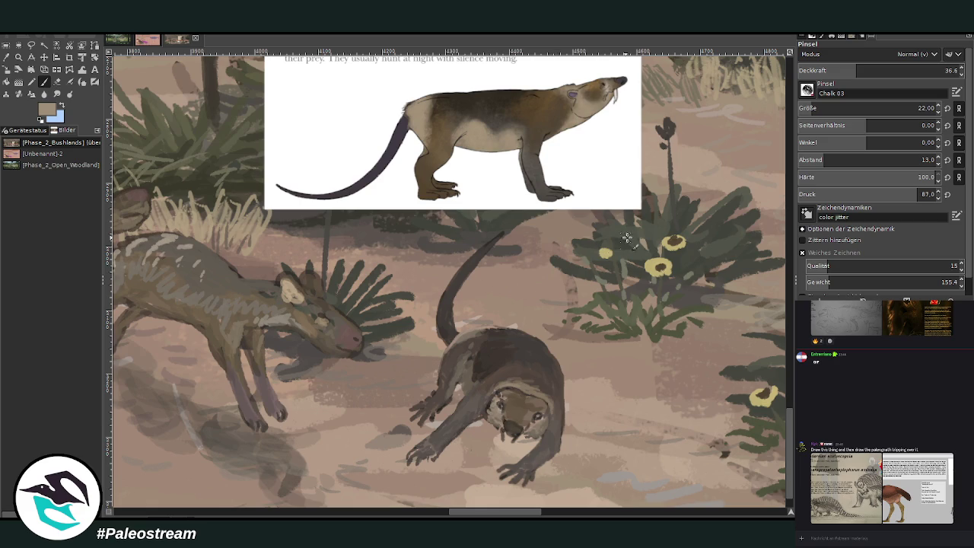
left_click(755, 211, "ctrl")
left_click_drag(504, 401, 496, 411)
With darker foliage colour and brush size 16, paint shadow under the animal's legs.
left_click(767, 253, "ctrl")
left_click(770, 260, "ctrl")
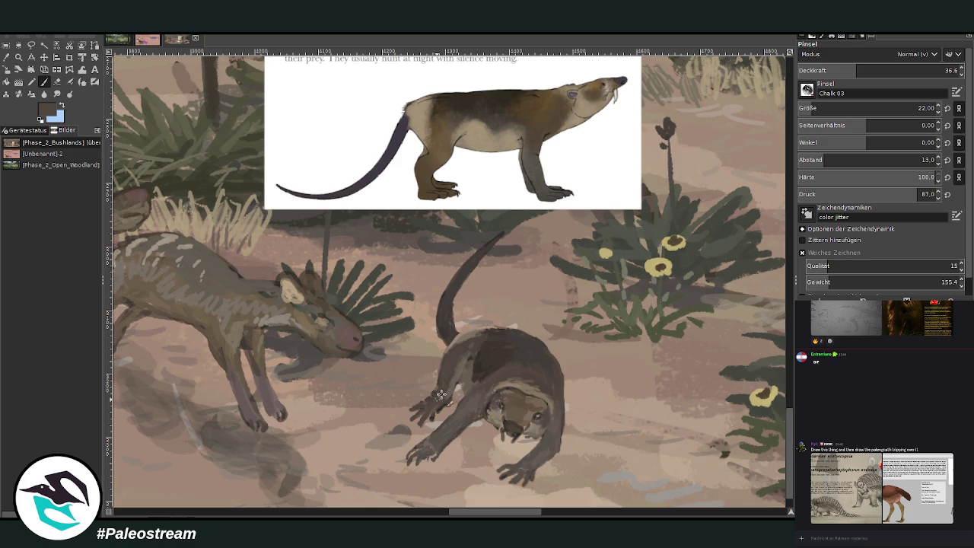
left_click(764, 249, "ctrl")
left_click(6, 57)
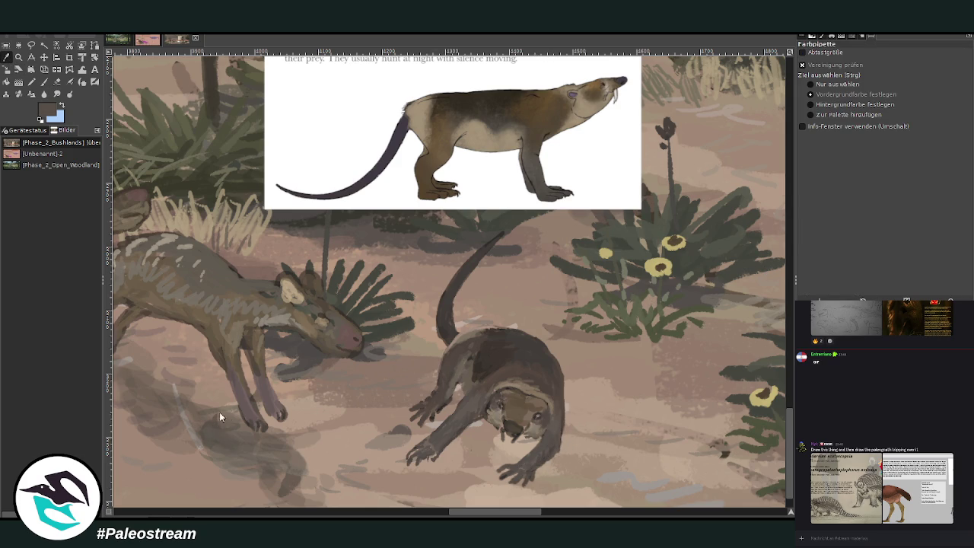
key("p")
left_click_drag(826, 108, 776, 103)
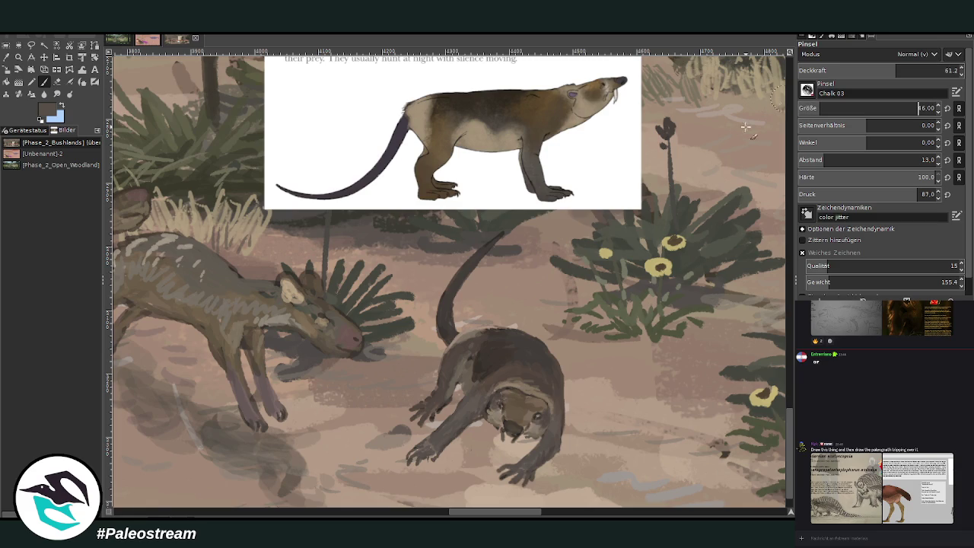
mouse_move(204, 447)
left_mouse_down()
mouse_move(174, 391)
mouse_move(247, 412)
left_mouse_up()
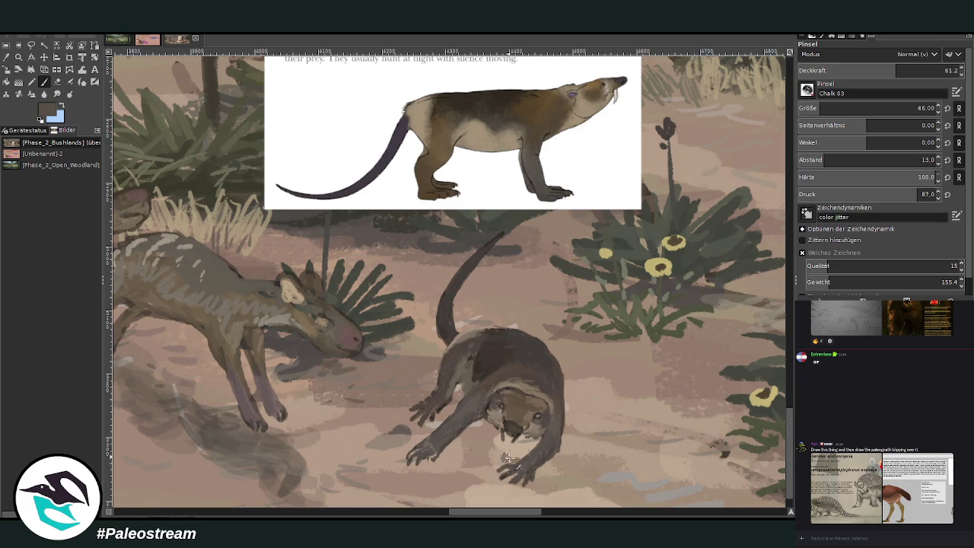
At brush size 111 and opacity 49.2, darken the otter's mouth, chin and left forearm.
left_click(768, 255, "ctrl")
left_click(835, 108)
left_click(878, 70)
mouse_move(518, 457)
left_mouse_down()
mouse_move(468, 443)
mouse_move(515, 438)
mouse_move(460, 423)
left_mouse_up()
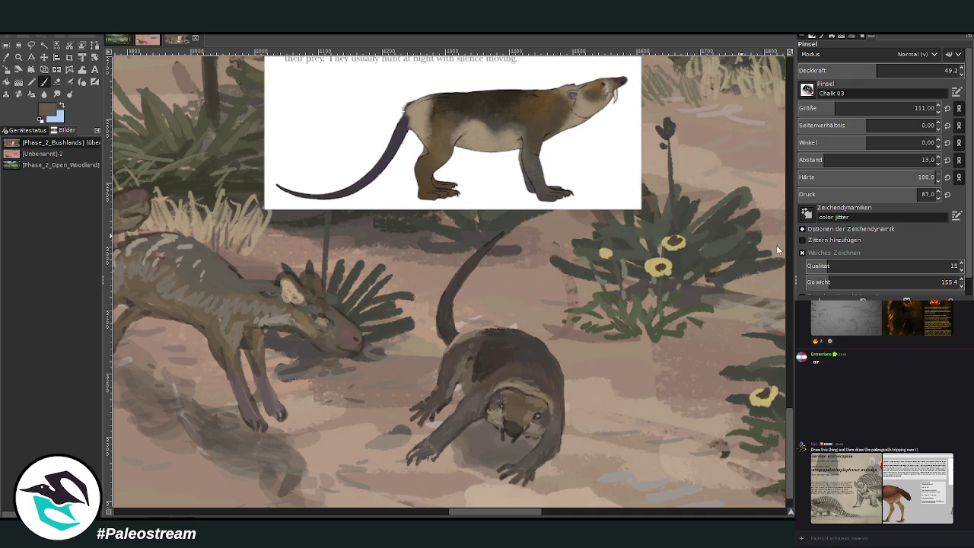
mouse_move(492, 453)
left_mouse_down()
mouse_move(503, 457)
mouse_move(476, 450)
mouse_move(517, 475)
mouse_move(533, 436)
mouse_move(481, 481)
mouse_move(449, 393)
left_mouse_up()
left_click_drag(460, 426, 445, 390)
scroll(487, 426, "down", 1)
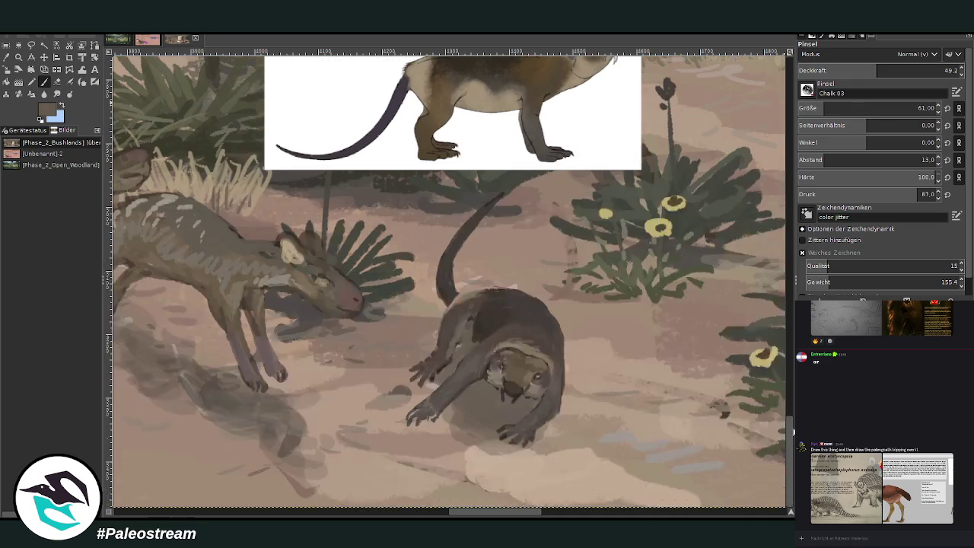
Paint dark shadow strokes under the otter's paws and beside its left paw.
mouse_move(500, 454)
left_mouse_down()
mouse_move(479, 457)
mouse_move(510, 445)
mouse_move(478, 432)
mouse_move(504, 464)
left_mouse_up()
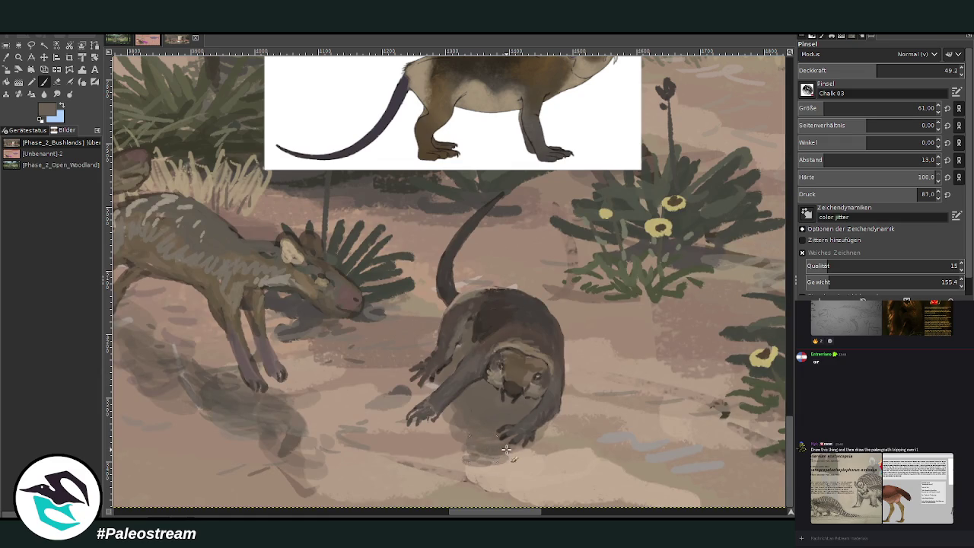
left_click_drag(461, 431, 449, 420)
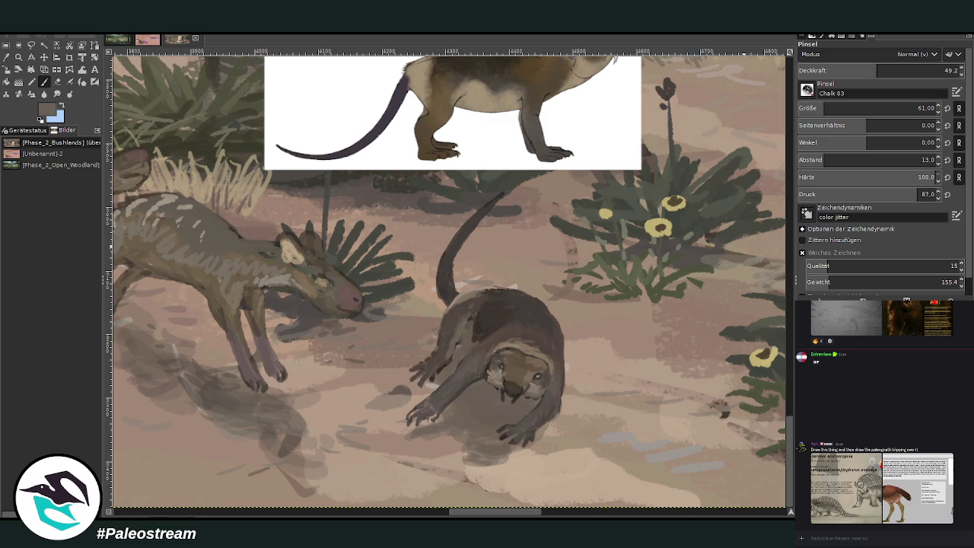
Zoom in on the otter and, with a small brush at 78.5 opacity, paint below its snout.
key("z")
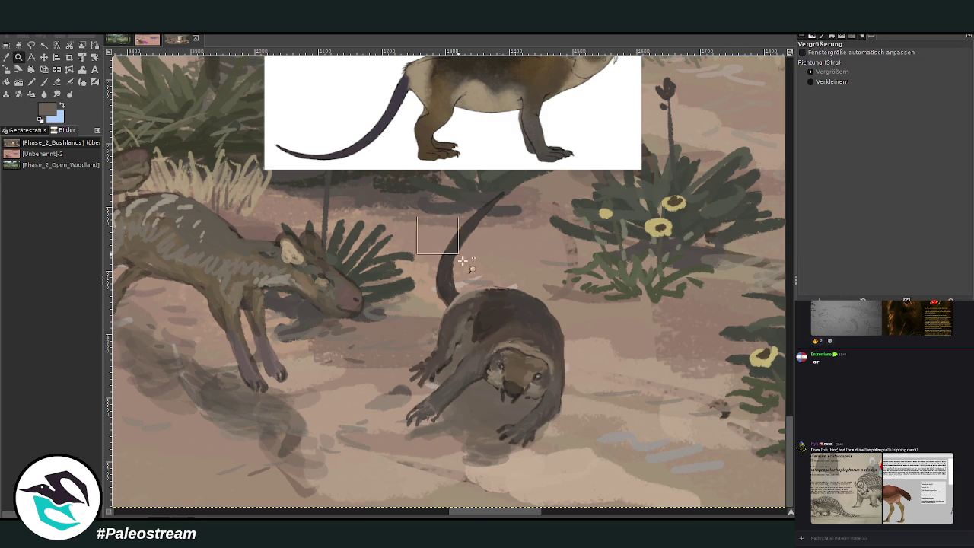
left_click(518, 459)
key("p")
left_click(766, 222, "ctrl")
left_click(927, 70)
mouse_move(918, 110)
left_mouse_down()
mouse_move(793, 110)
mouse_move(795, 97)
left_mouse_up()
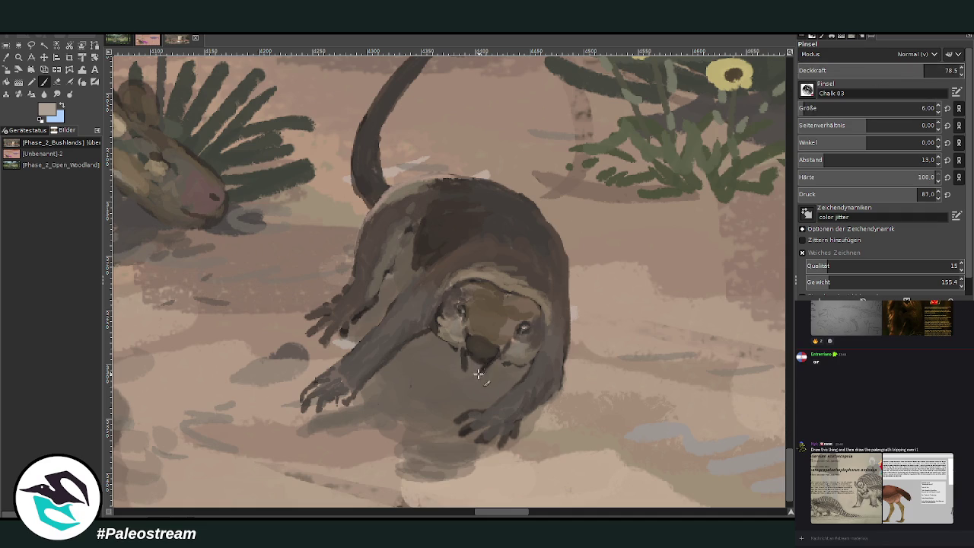
left_click(603, 256, "ctrl")
left_click_drag(471, 378, 479, 369)
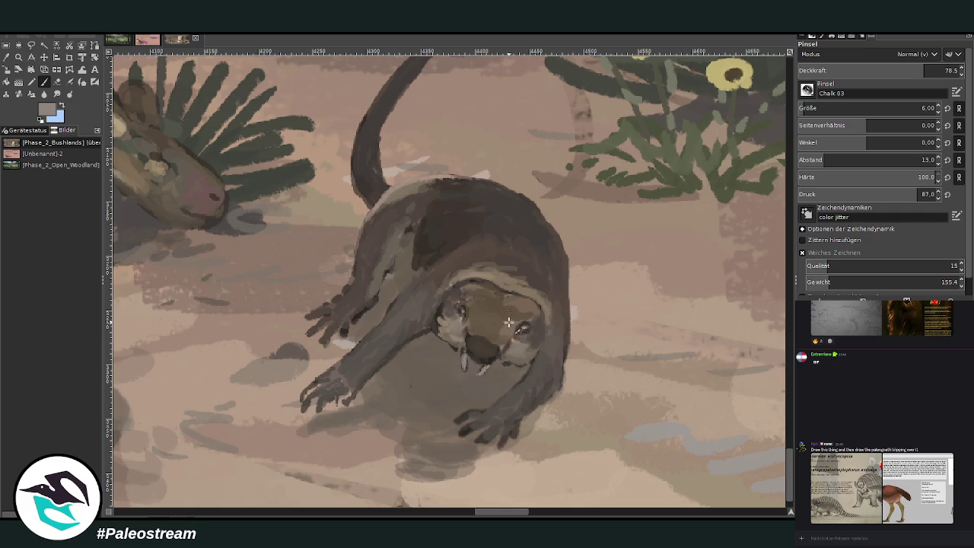
Hatch light fur strokes across the otter's back.
left_click(472, 348, "ctrl")
scroll(840, 70, "up", 6)
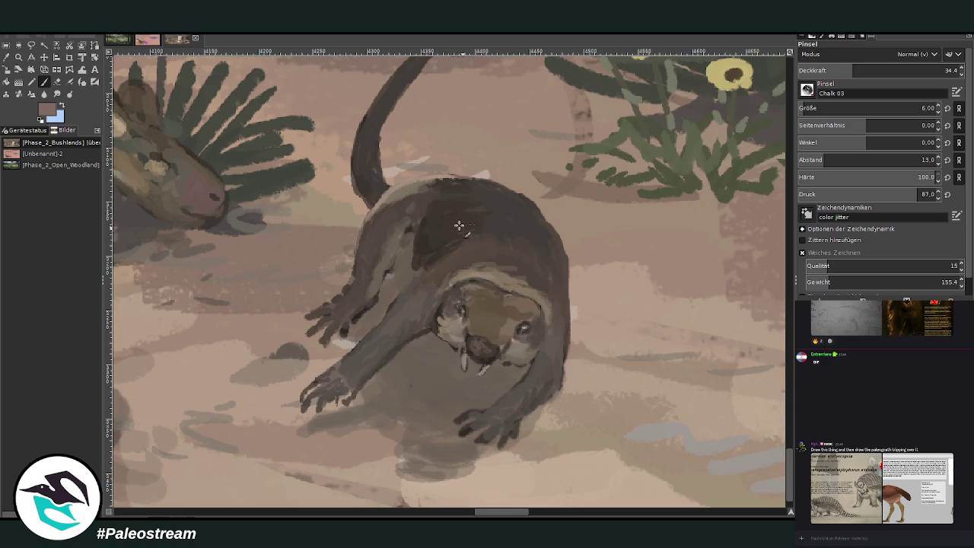
scroll(799, 107, "up", 1)
mouse_move(470, 216)
left_mouse_down()
mouse_move(461, 222)
mouse_move(479, 216)
mouse_move(433, 204)
left_mouse_up()
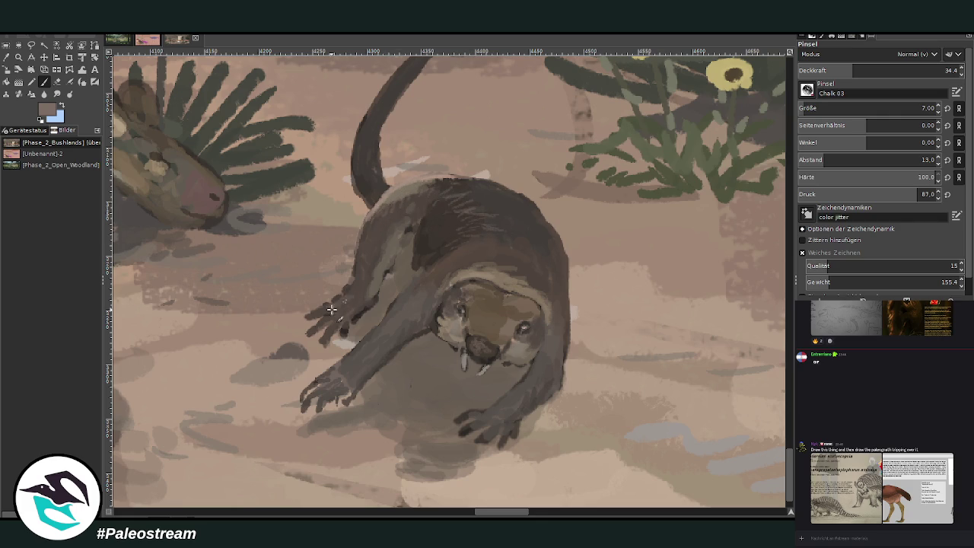
Paint dark brown along the otter's left shoulder and, at 52.7 opacity, mark its lower paw.
left_click(484, 204, "ctrl")
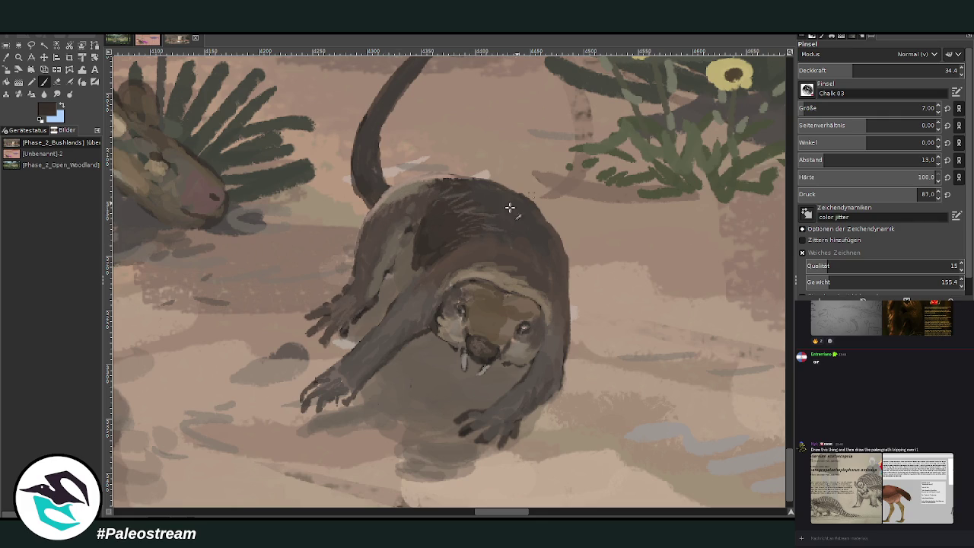
left_click_drag(368, 276, 407, 236)
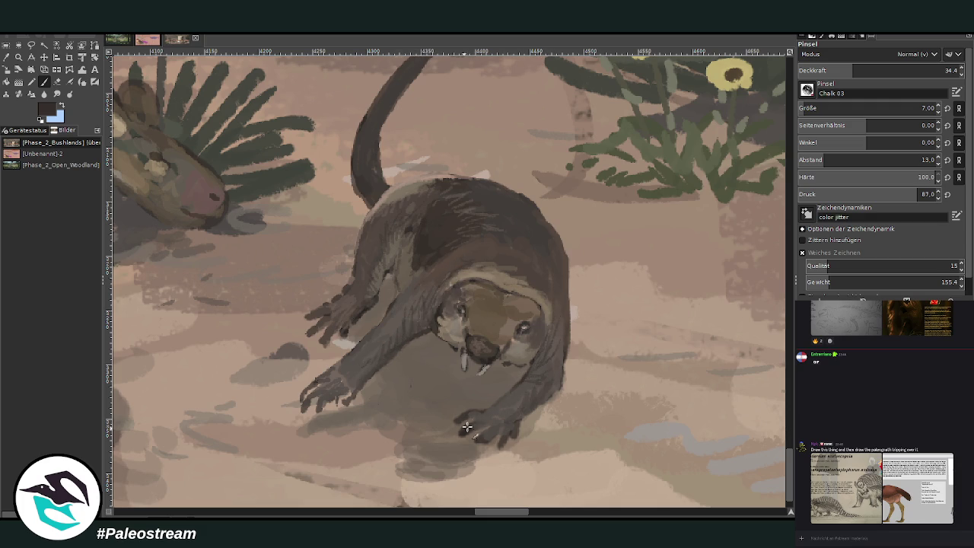
left_click(884, 67)
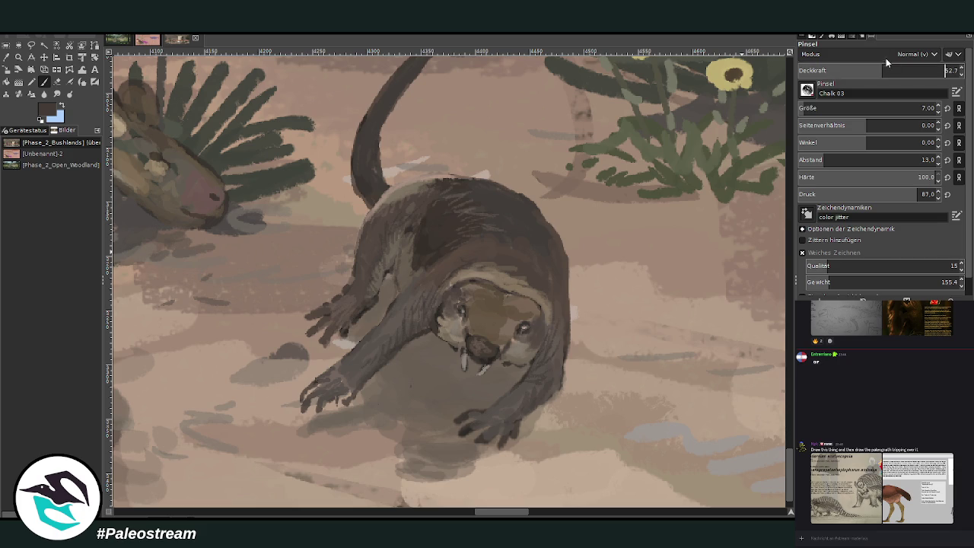
left_click_drag(463, 431, 469, 413)
scroll(320, 392, "down", 2)
Zoom in closely on the foreground animals at the lower left of the scene.
scroll(320, 392, "down", 1)
scroll(323, 388, "down", 1)
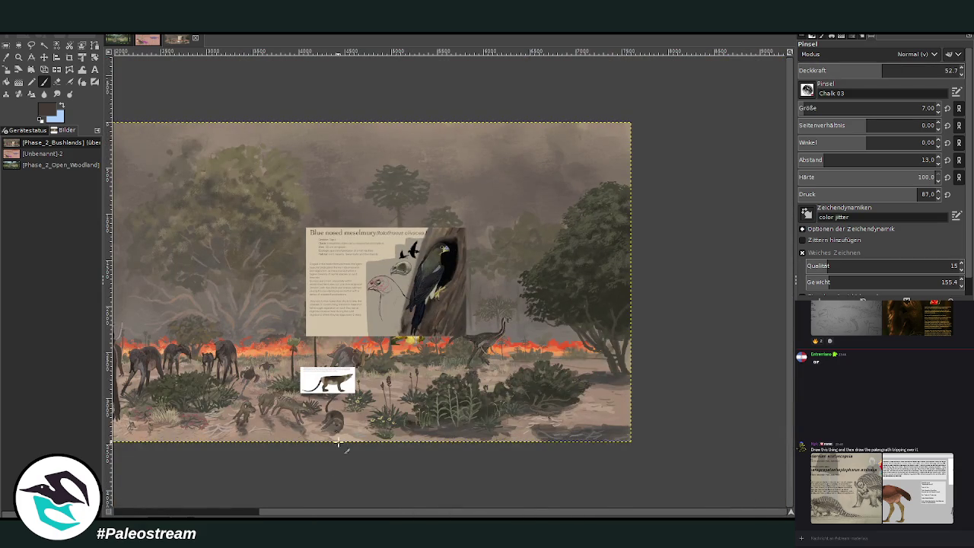
scroll(247, 373, "left", 3)
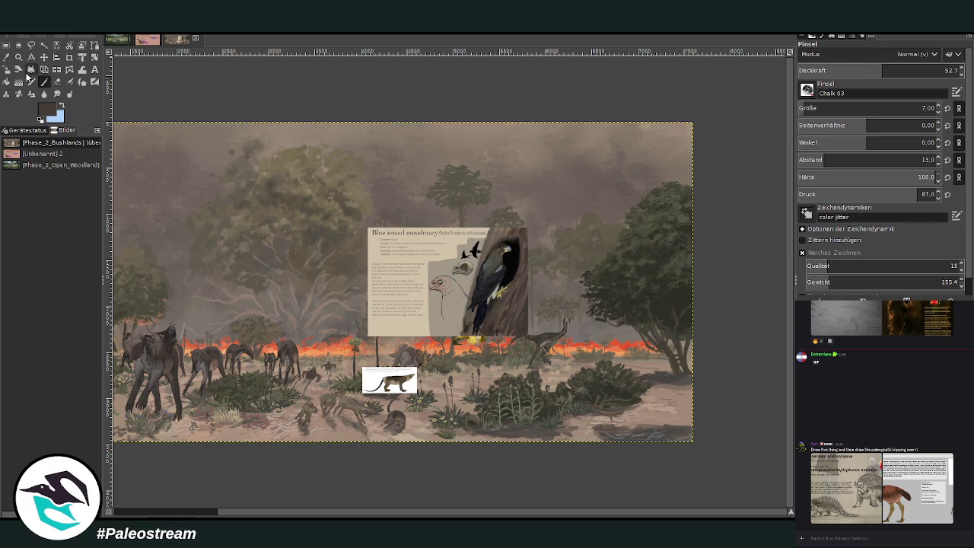
key("z")
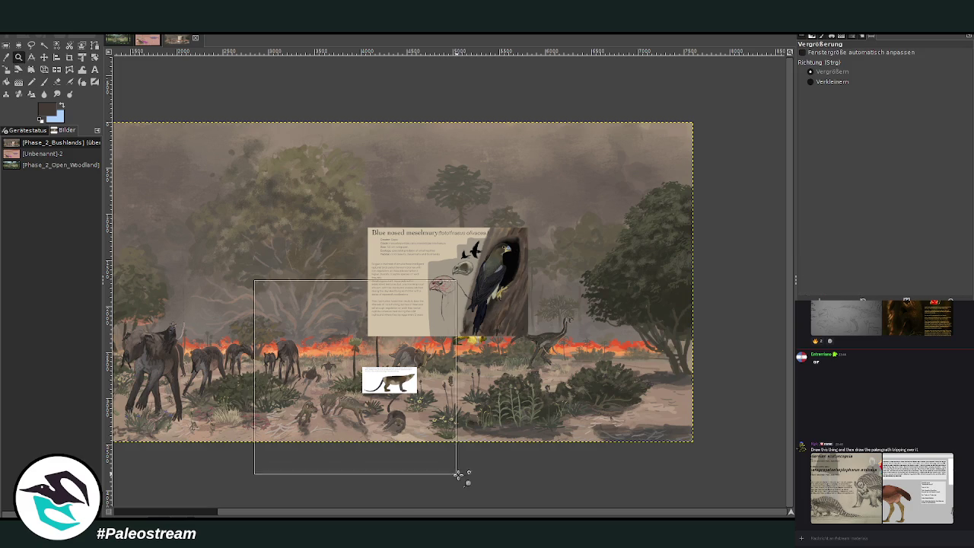
left_click_drag(255, 279, 461, 480)
left_click_drag(278, 180, 583, 429)
left_click_drag(237, 135, 580, 500)
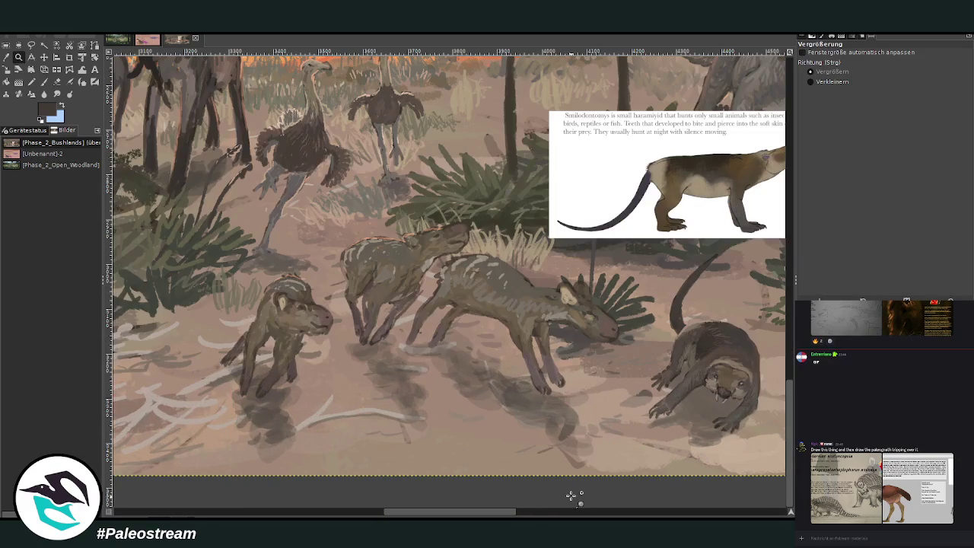
Outline a rounded rock with a size 32 chalk brush in sampled beige and darker tones.
key("o")
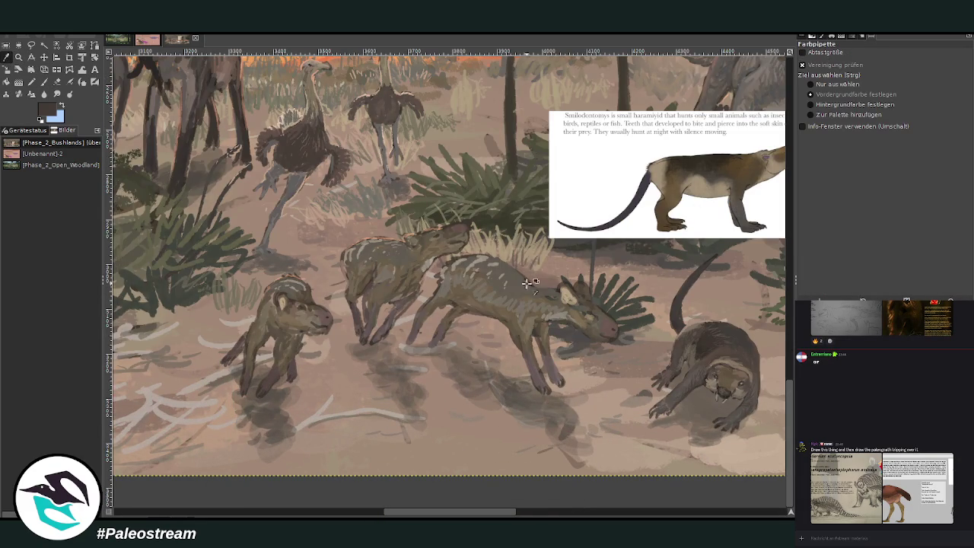
left_click(487, 224)
left_click(768, 258)
left_click(47, 82)
left_click(875, 108)
left_click(814, 67)
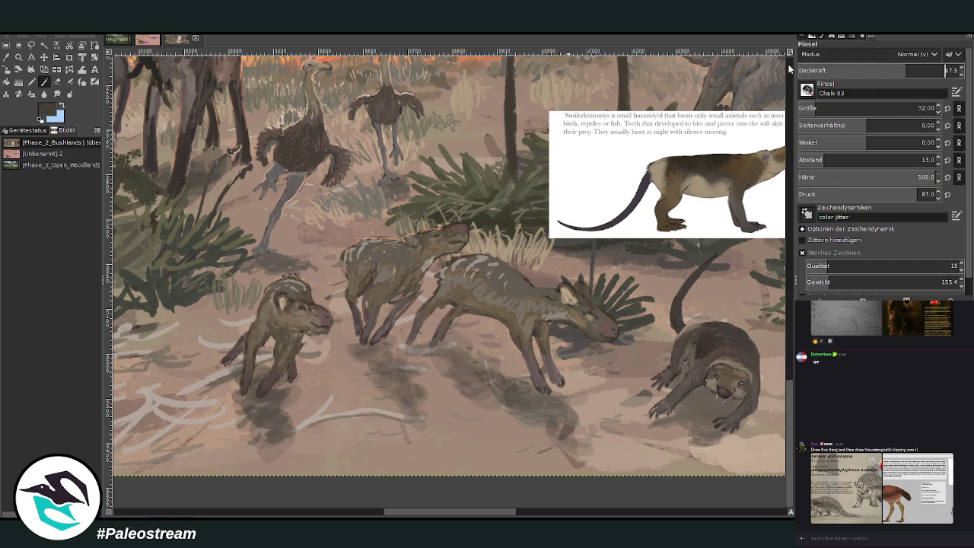
left_click_drag(388, 417, 449, 457)
left_click_drag(381, 430, 389, 475)
left_click_drag(441, 426, 461, 472)
mouse_move(380, 445)
left_mouse_down()
mouse_move(390, 485)
mouse_move(368, 508)
left_mouse_up()
mouse_move(385, 423)
left_mouse_down()
mouse_move(414, 471)
mouse_move(334, 449)
mouse_move(417, 453)
mouse_move(420, 475)
mouse_move(330, 456)
mouse_move(409, 482)
mouse_move(402, 434)
left_mouse_up()
Shade the right rock and the bottom-left rock dark at brush size 111 and opacity 77.3.
scroll(402, 435, "right", 3)
left_click(915, 108)
left_click(885, 74)
mouse_move(466, 436)
left_mouse_down()
mouse_move(475, 425)
mouse_move(468, 445)
mouse_move(510, 426)
mouse_move(522, 473)
mouse_move(499, 433)
mouse_move(468, 449)
mouse_move(480, 440)
mouse_move(513, 469)
mouse_move(491, 420)
mouse_move(506, 433)
mouse_move(466, 432)
left_mouse_up()
mouse_move(259, 445)
left_mouse_down()
mouse_move(268, 457)
mouse_move(247, 449)
mouse_move(211, 469)
mouse_move(225, 475)
mouse_move(259, 457)
mouse_move(243, 430)
mouse_move(230, 435)
mouse_move(267, 449)
mouse_move(259, 461)
mouse_move(233, 452)
mouse_move(207, 471)
left_mouse_up()
Paint lighter strokes onto both rocks at 27.8 opacity.
left_click(776, 251, "ctrl")
left_click_drag(875, 72, 842, 64)
mouse_move(492, 472)
left_mouse_down()
mouse_move(496, 450)
mouse_move(483, 460)
left_mouse_up()
left_click_drag(251, 468, 217, 462)
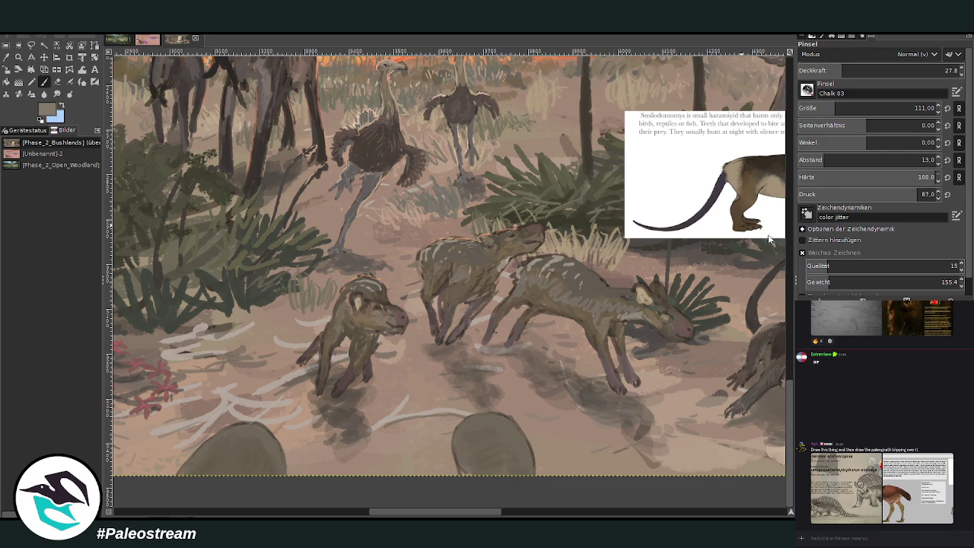
Add light highlights on top of both rocks at size 36 and 60.9 opacity, then pick lighter beige.
left_click(894, 70)
left_click(827, 108)
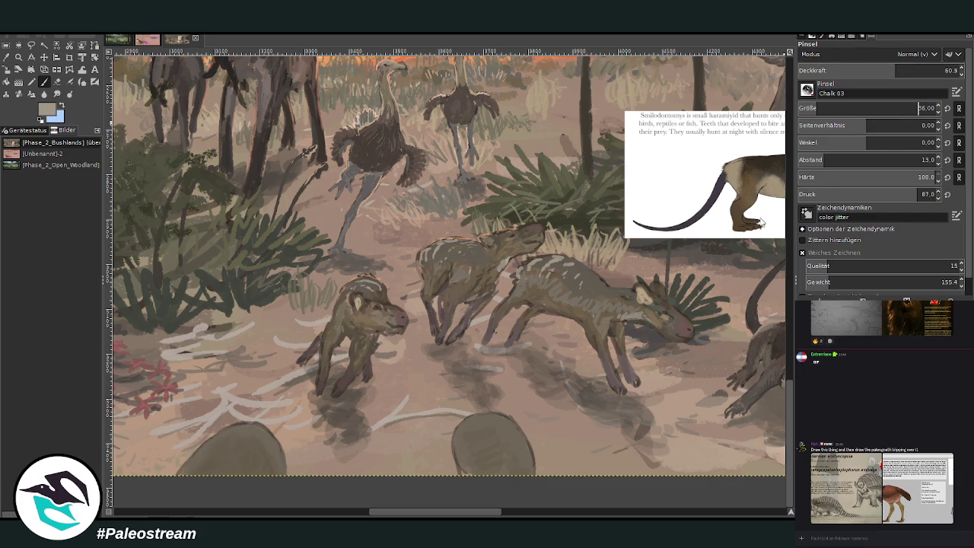
scroll(852, 108, "down", 3)
left_click(863, 66)
mouse_move(479, 425)
left_mouse_down()
mouse_move(509, 425)
mouse_move(478, 425)
mouse_move(461, 443)
mouse_move(494, 437)
mouse_move(476, 416)
mouse_move(505, 417)
left_mouse_up()
left_click(897, 67)
mouse_move(253, 431)
left_mouse_down()
mouse_move(263, 451)
mouse_move(226, 432)
mouse_move(257, 441)
left_mouse_up()
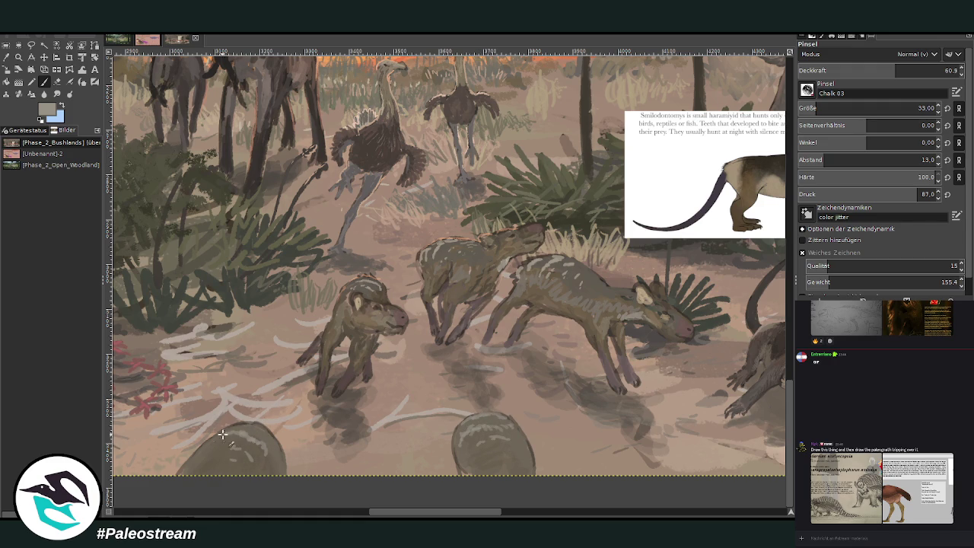
left_click(767, 228, "ctrl")
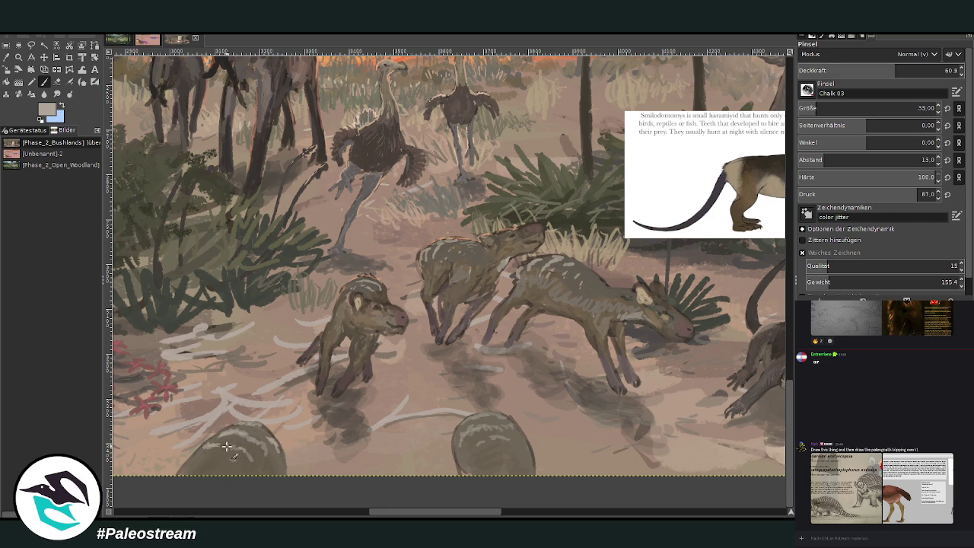
left_click(939, 70)
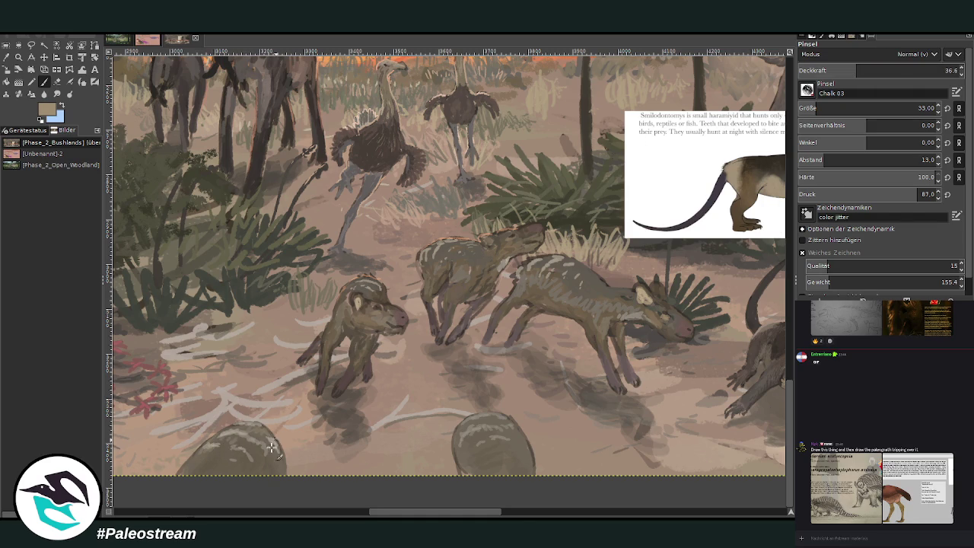
Hatch darker brown marks along the rock's top and add a light stroke on the small animal's head.
key("o")
left_click(602, 283)
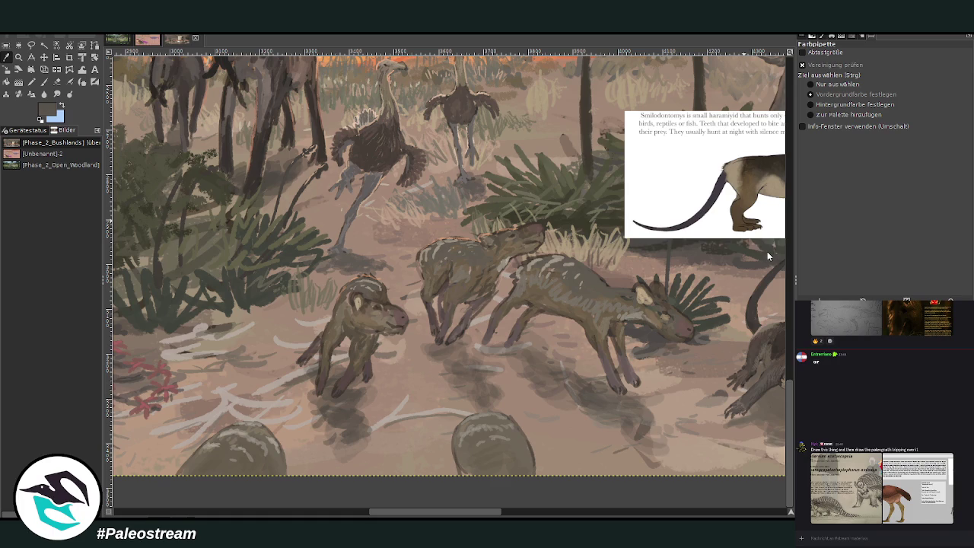
key("p")
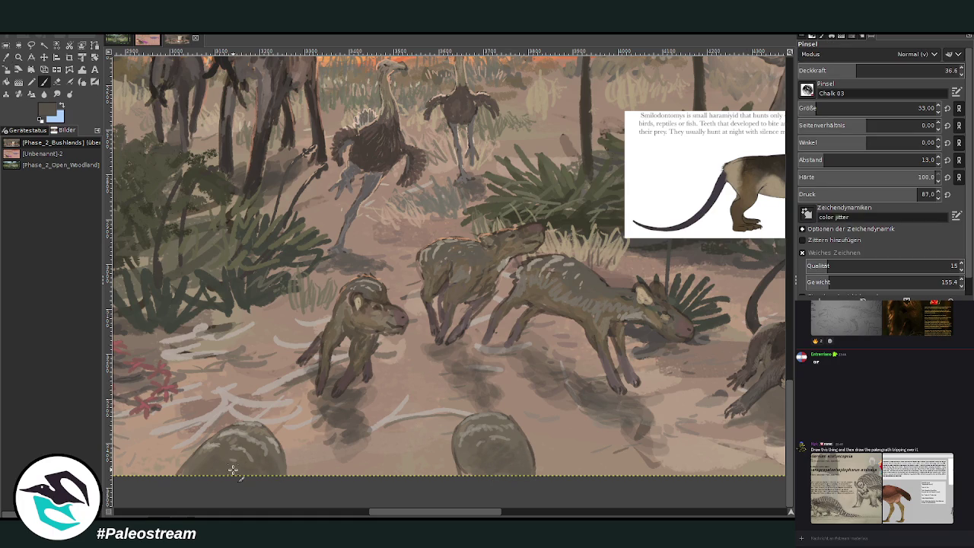
key("o")
left_click(769, 252)
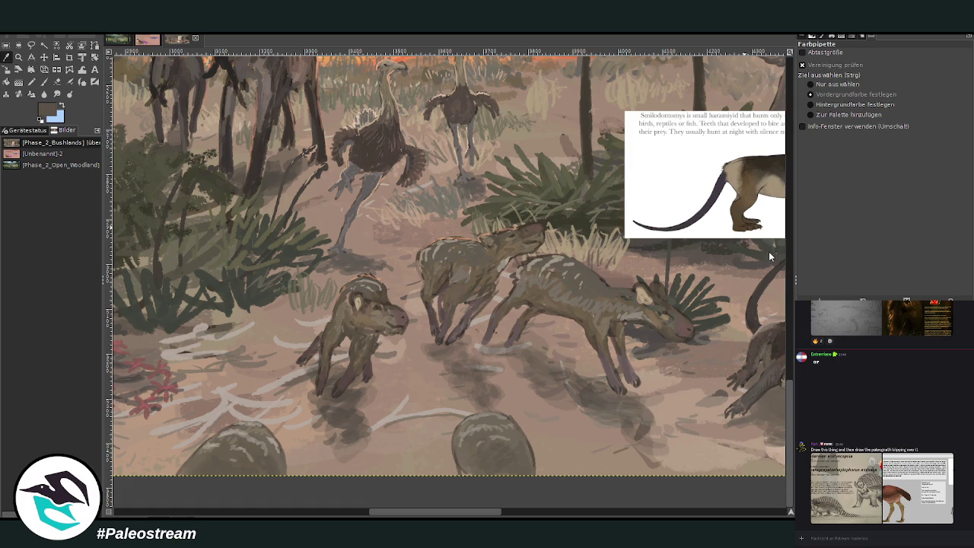
key("p")
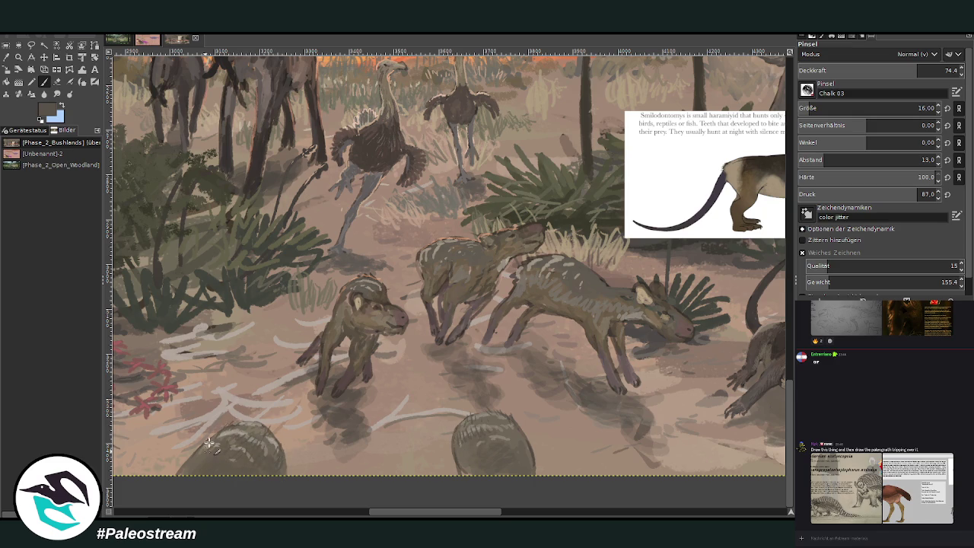
left_click_drag(490, 423, 502, 414)
left_click(776, 249, "ctrl")
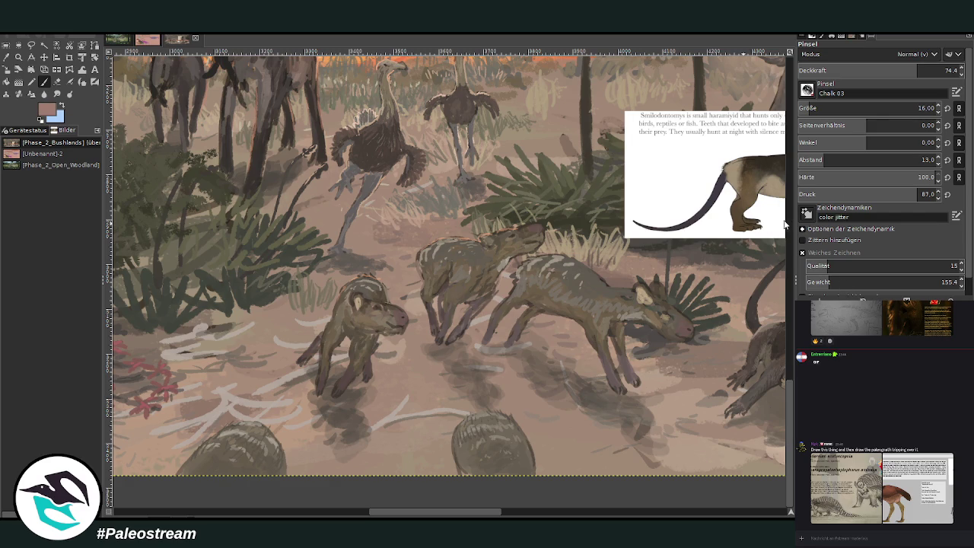
mouse_move(387, 308)
left_mouse_down()
mouse_move(397, 305)
mouse_move(358, 294)
left_mouse_up()
Fit the painting in the window, then zoom in around the bird info card and make it active.
key("shift+ctrl+j")
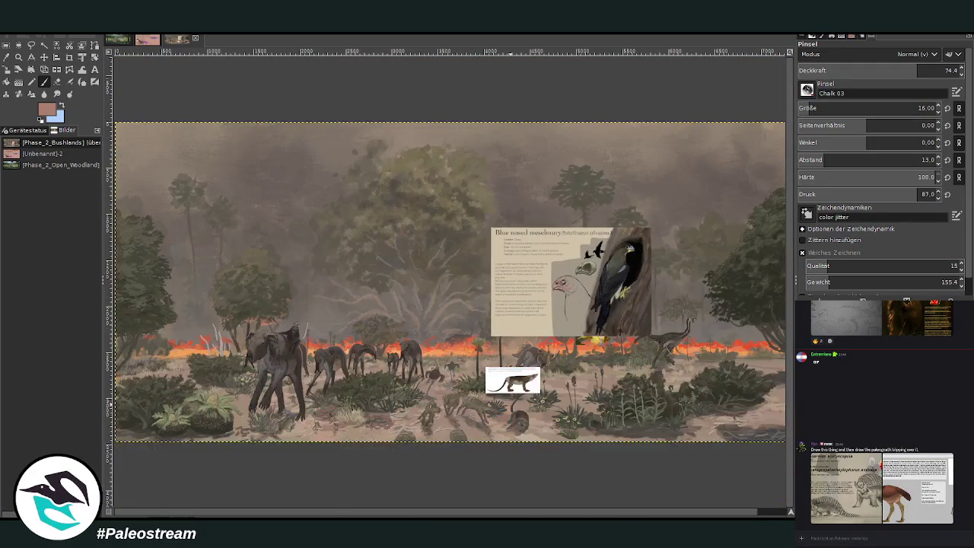
key("z")
left_click_drag(372, 224, 611, 472)
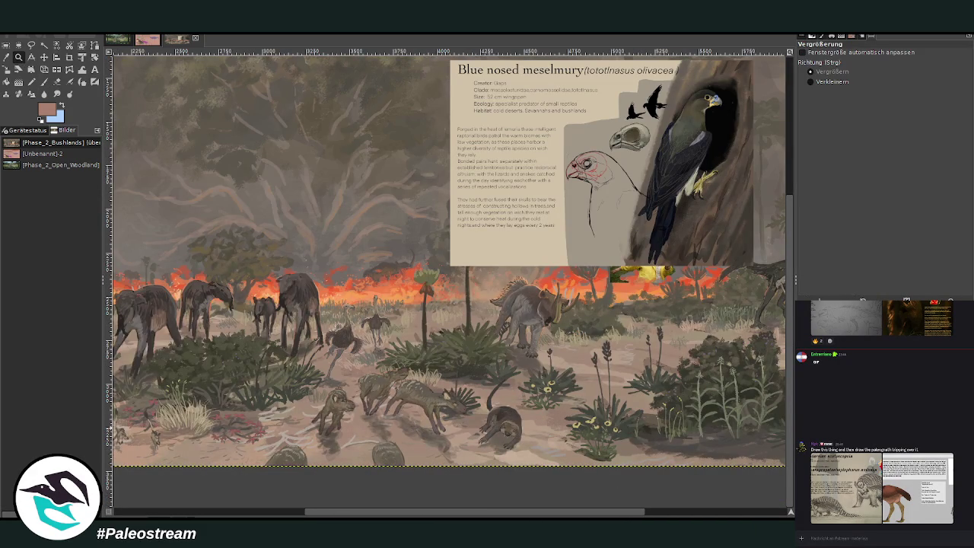
left_click_drag(440, 325, 543, 373)
key("Page_Up")
scroll(450, 409, "down", 2)
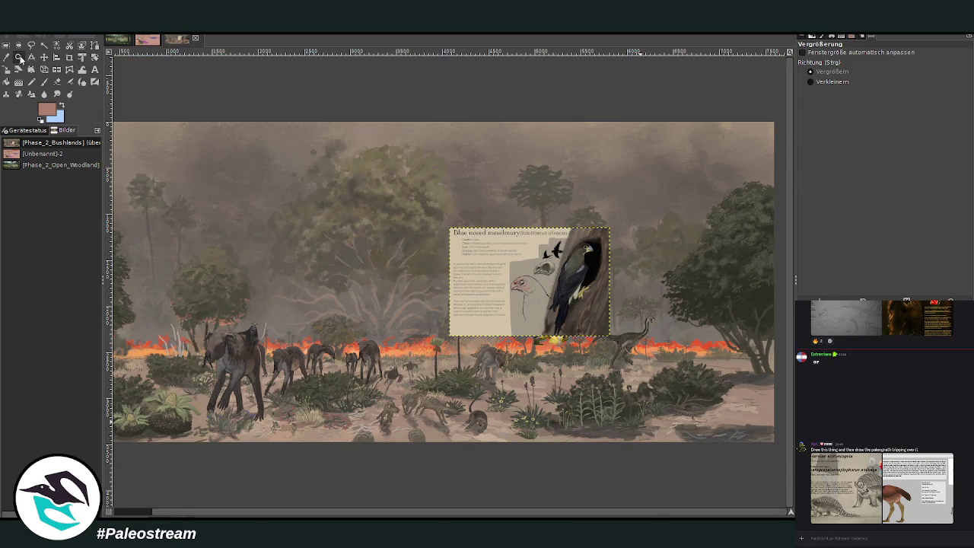
left_click_drag(272, 152, 635, 468)
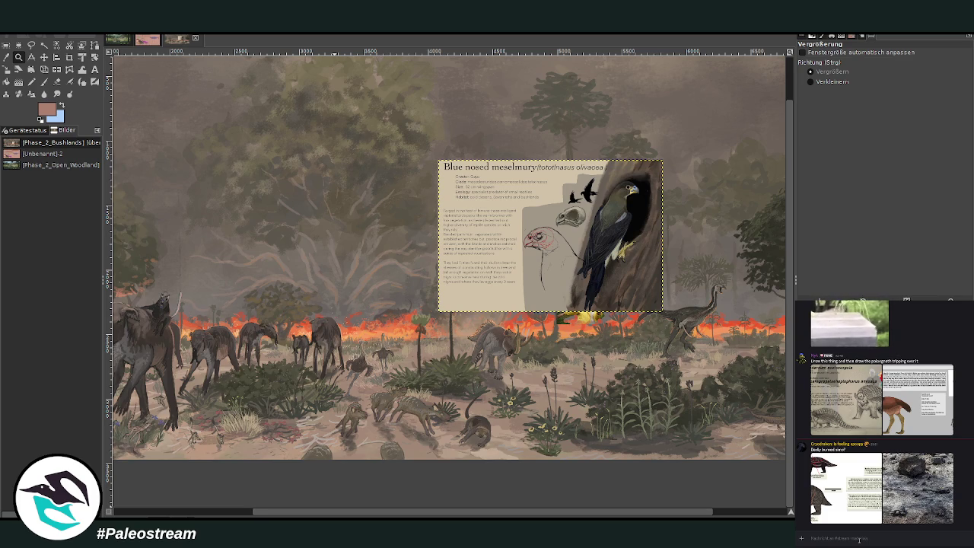
Check the burned-ground chat photo, then paste the Ambulerpeton card over the meselmury card.
left_click(908, 485)
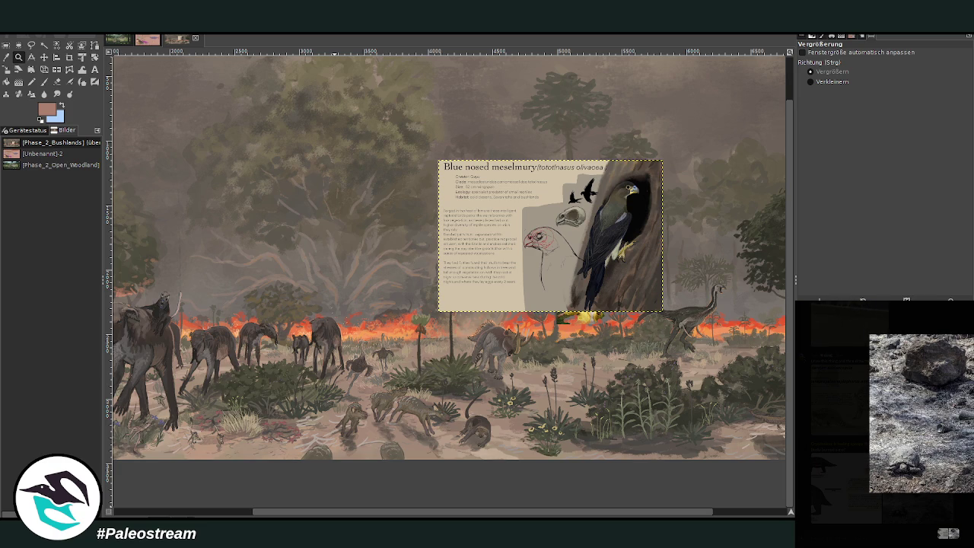
key("Escape")
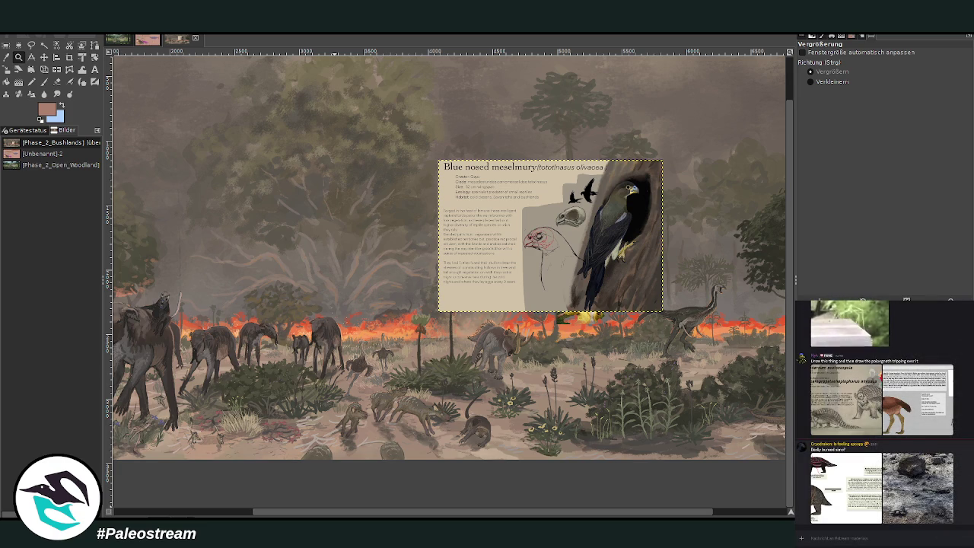
scroll(881, 411, "up", 2)
scroll(881, 411, "up", 2)
scroll(881, 411, "up", 2)
scroll(881, 410, "up", 2)
scroll(881, 411, "up", 2)
scroll(881, 411, "up", 2)
scroll(881, 411, "up", 2)
scroll(881, 410, "up", 2)
scroll(881, 411, "up", 2)
scroll(881, 410, "up", 2)
scroll(881, 411, "up", 2)
scroll(881, 411, "up", 2)
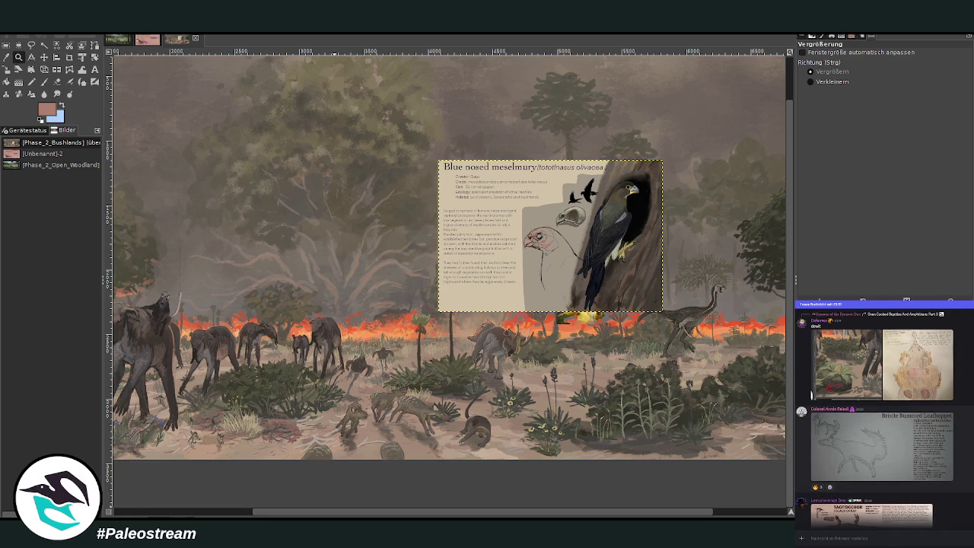
scroll(881, 411, "up", 2)
scroll(881, 411, "up", 2)
scroll(881, 411, "up", 2)
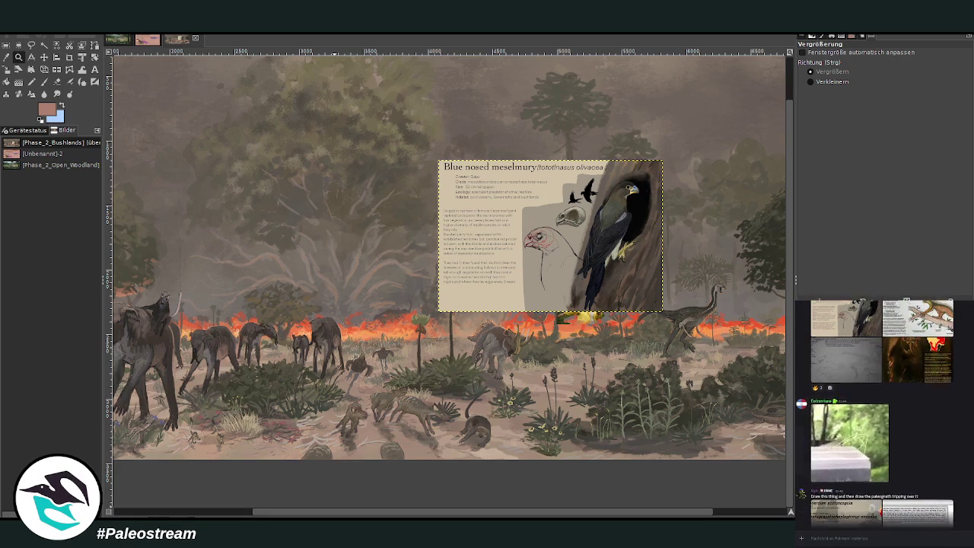
scroll(811, 423, "up", 2)
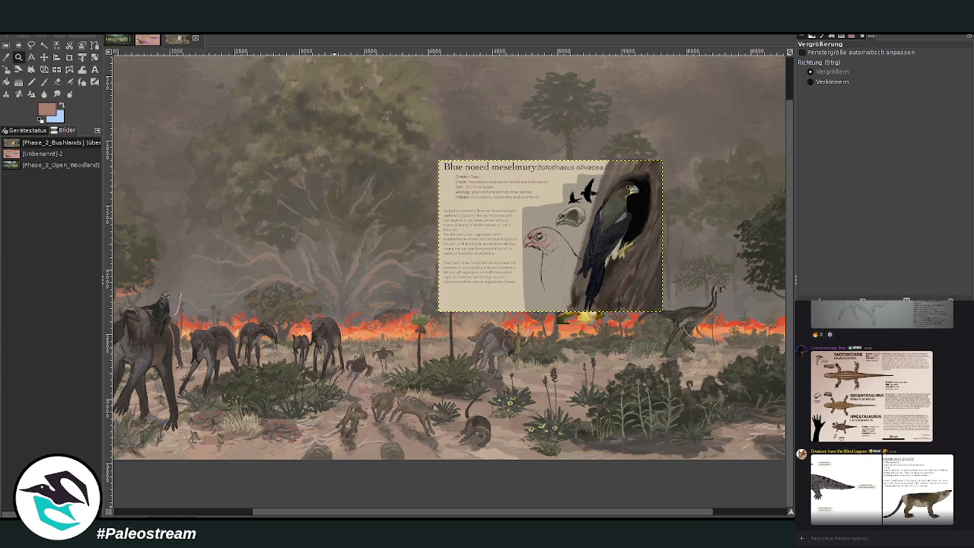
scroll(811, 423, "up", 2)
scroll(811, 423, "up", 2)
scroll(811, 423, "up", 2)
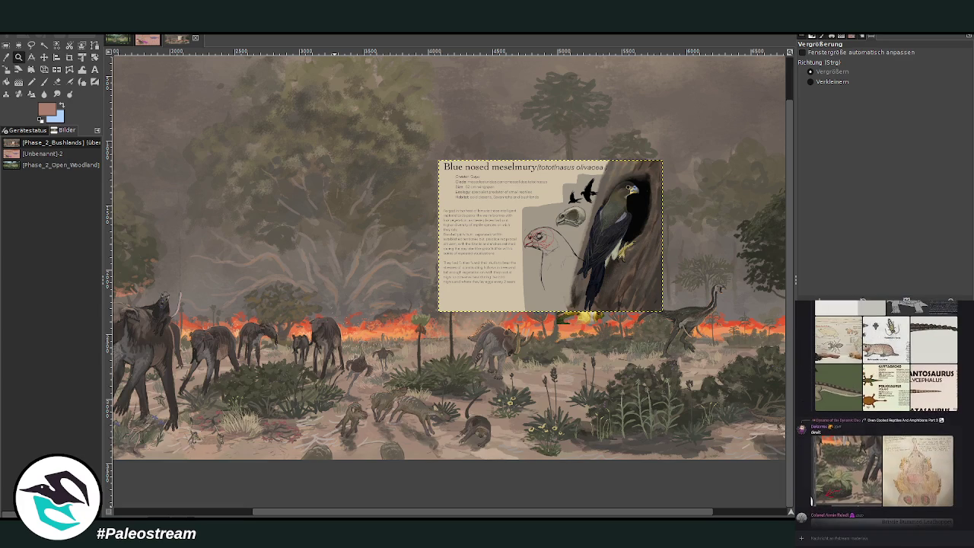
scroll(811, 423, "up", 2)
scroll(811, 423, "up", 2)
scroll(882, 410, "up", 2)
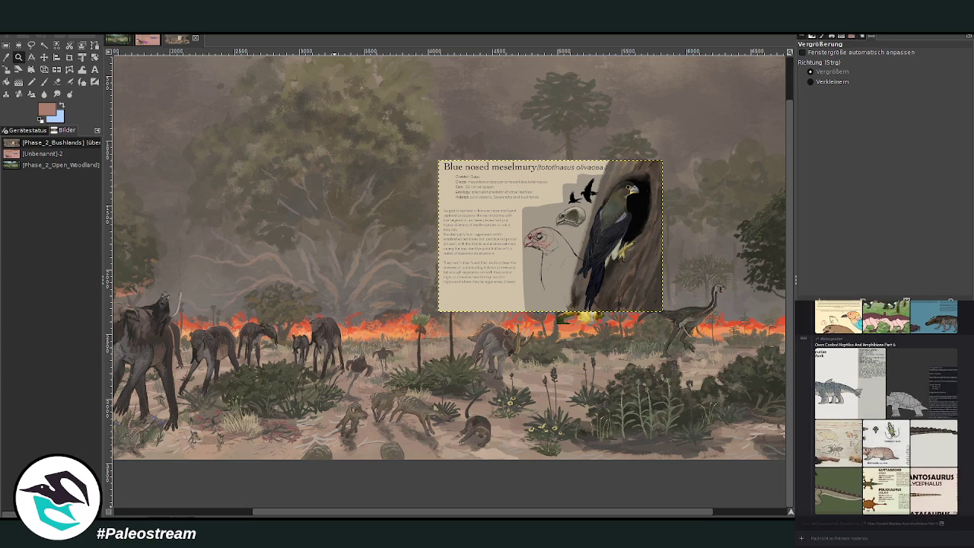
scroll(885, 414, "up", 5)
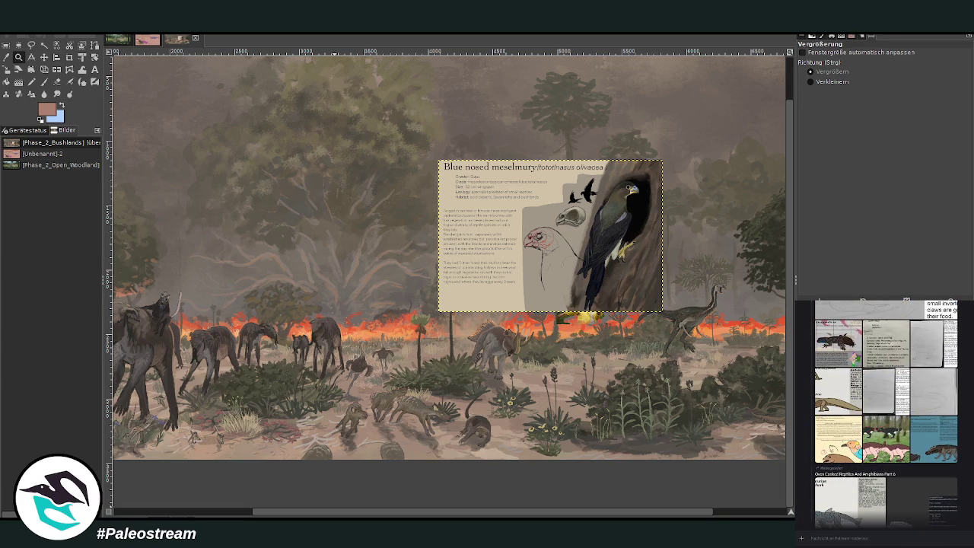
scroll(319, 513, "right", 2)
scroll(319, 513, "right", 3)
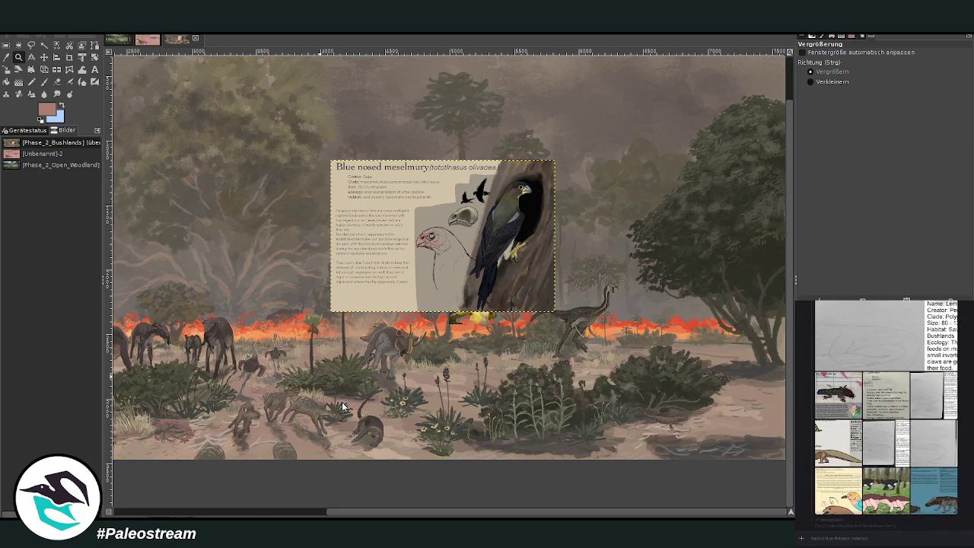
key("ctrl+v")
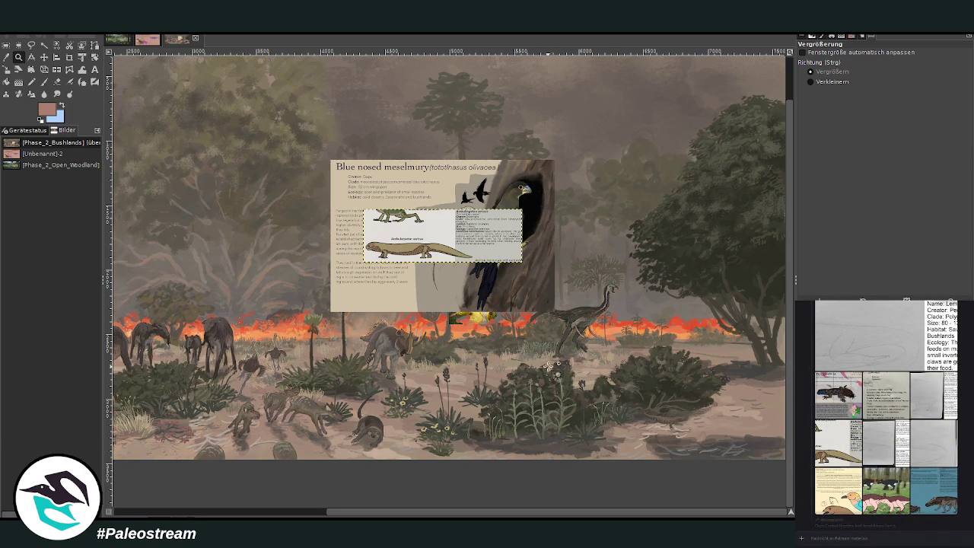
Drag the Ambulerpeton card below the bird card and zoom in and out to review its placement.
left_click(44, 57)
left_click_drag(411, 233, 423, 347)
left_click(18, 57)
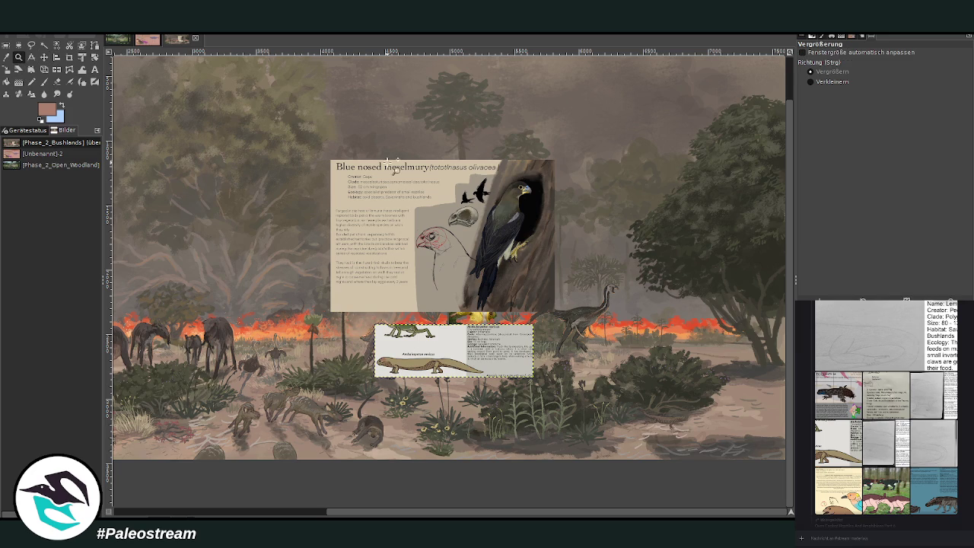
left_click_drag(388, 162, 591, 306)
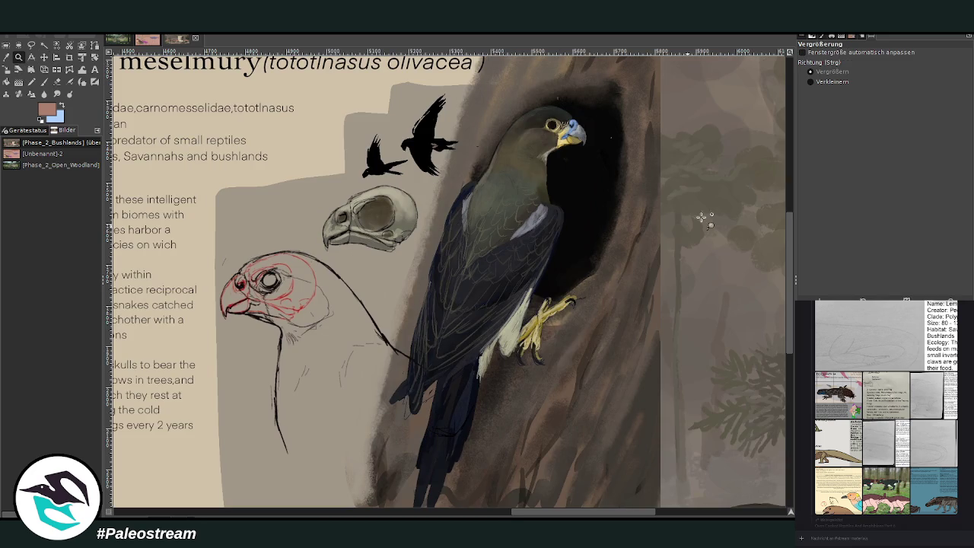
left_click(810, 81)
left_click(581, 305)
left_click(582, 304)
left_click(581, 305)
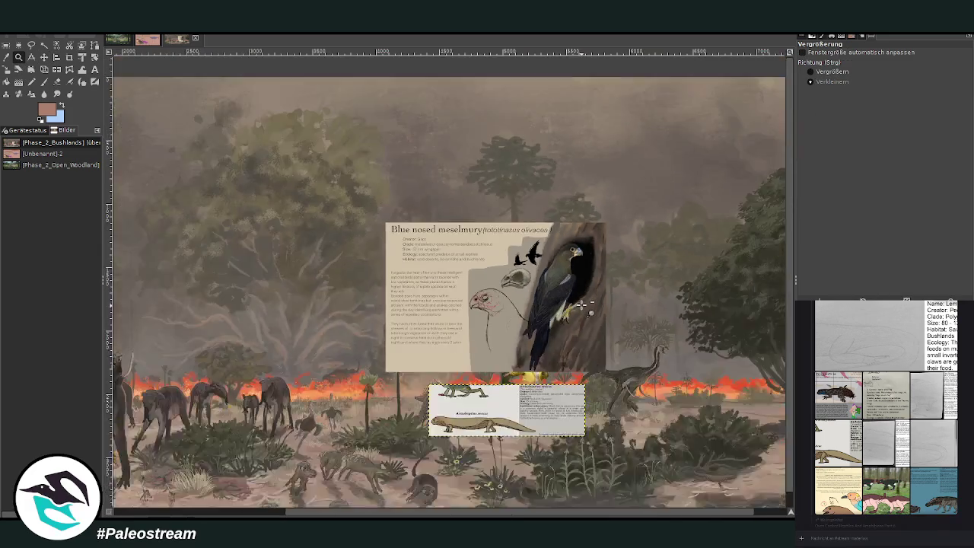
left_click(581, 304)
left_click(581, 304)
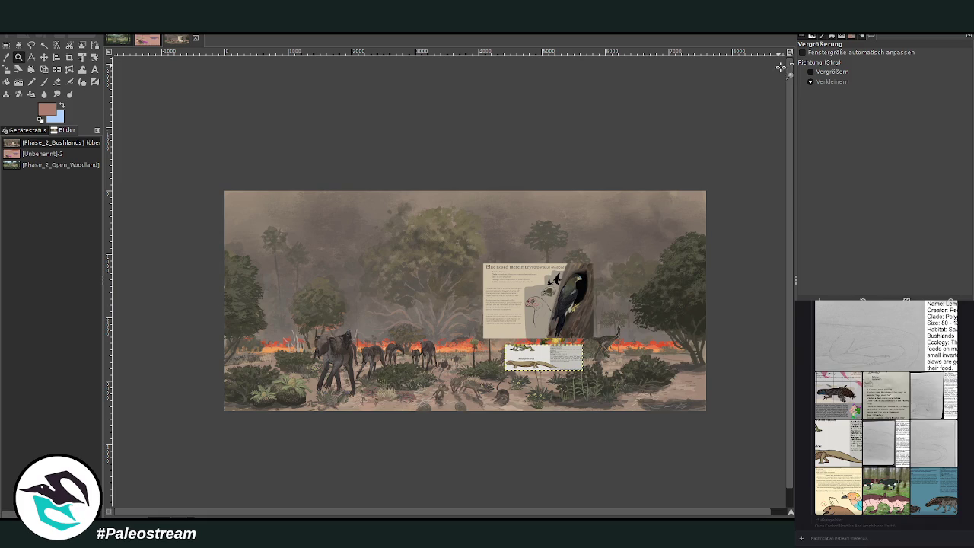
left_click(809, 71)
left_click_drag(476, 357, 542, 430)
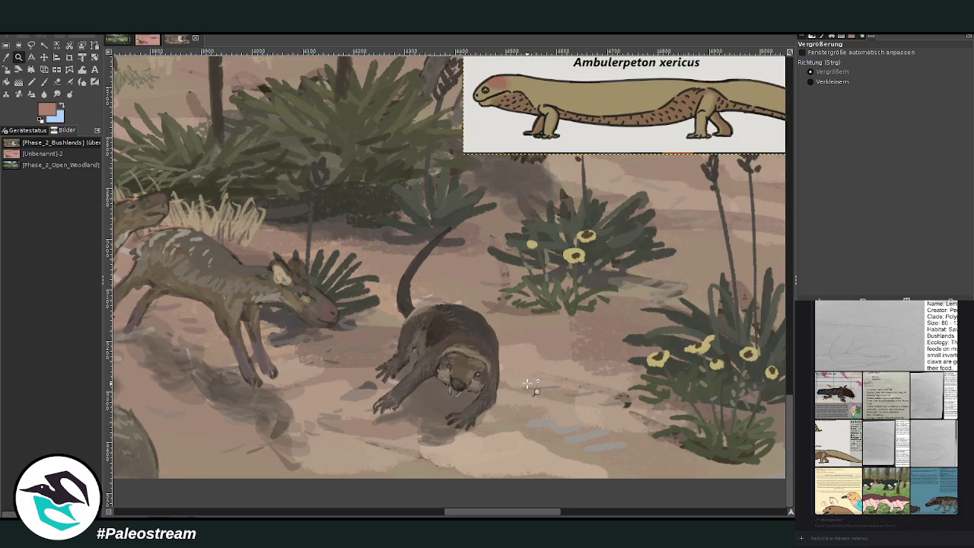
left_click(831, 81)
left_click(609, 262)
left_click(608, 262)
scroll(608, 262, "up", 3)
scroll(472, 349, "down", 2)
Move the Ambulerpeton card to the scene's lower left, in front of the grazing animals.
left_click(43, 56)
left_click_drag(373, 351, 74, 323)
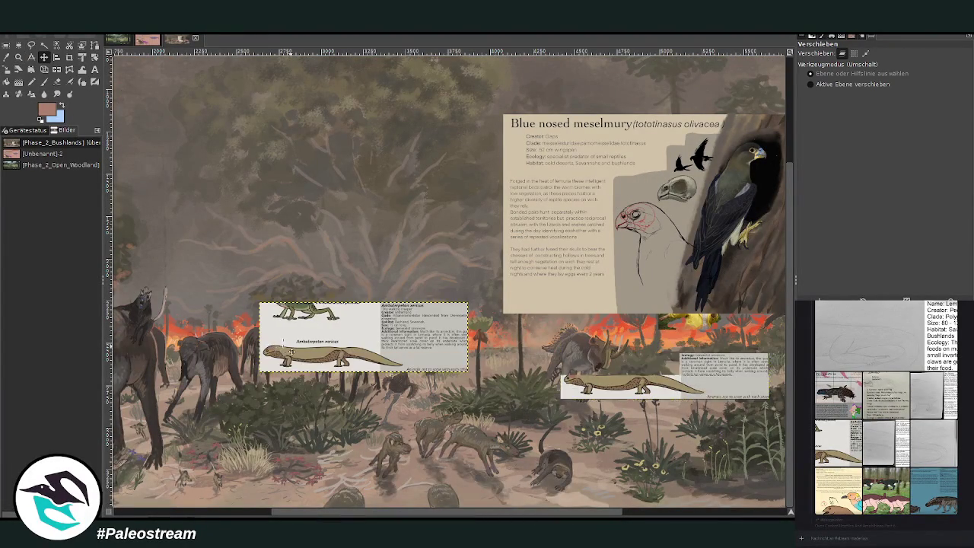
left_click_drag(299, 515, 143, 515)
left_click_drag(621, 347, 309, 400)
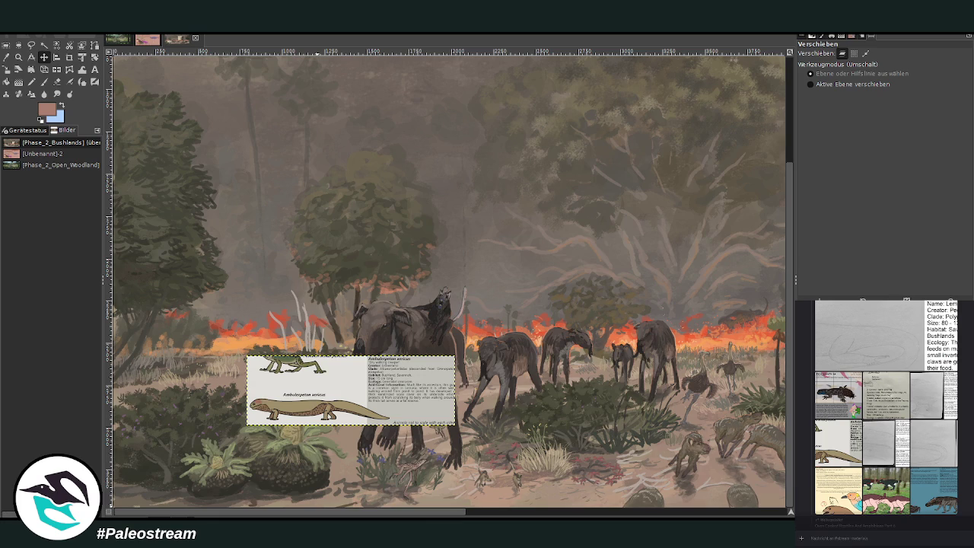
scroll(885, 414, "up", 3)
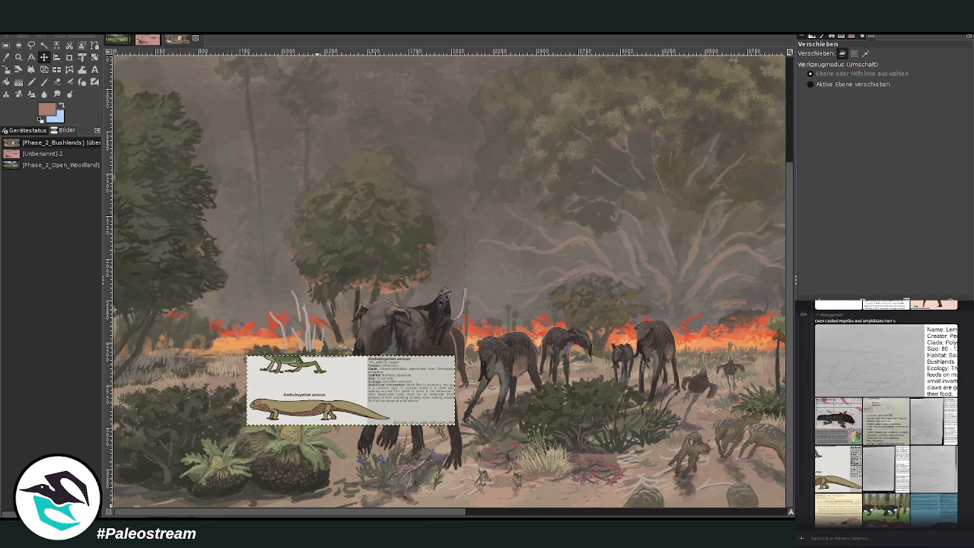
scroll(885, 414, "up", 2)
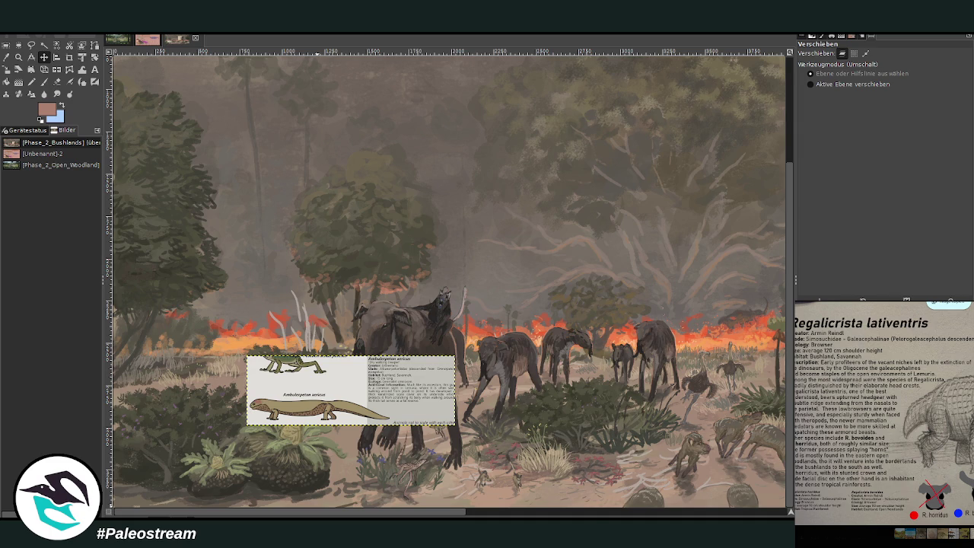
Enlarge the Oxypelta reference sheet in the chat and copy the image.
key("Escape")
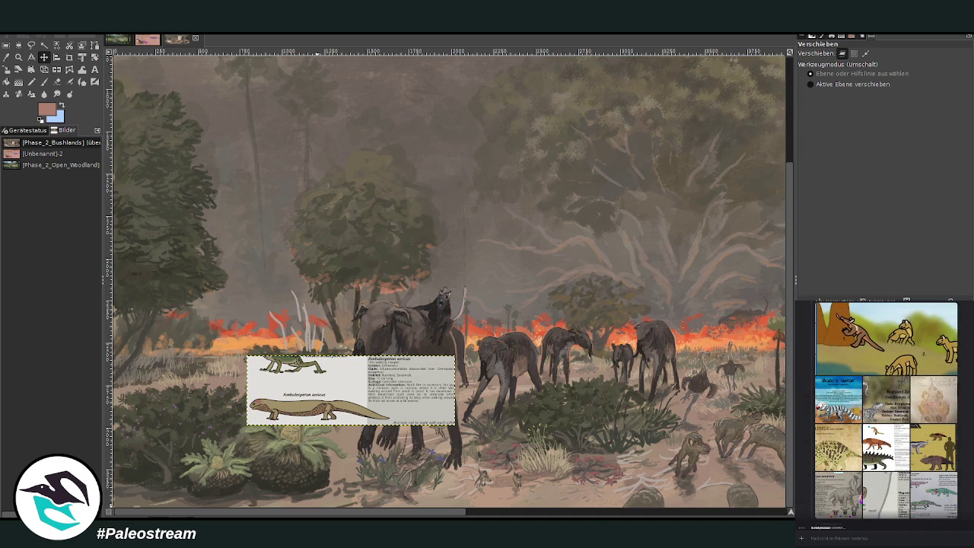
scroll(885, 413, "up", 3)
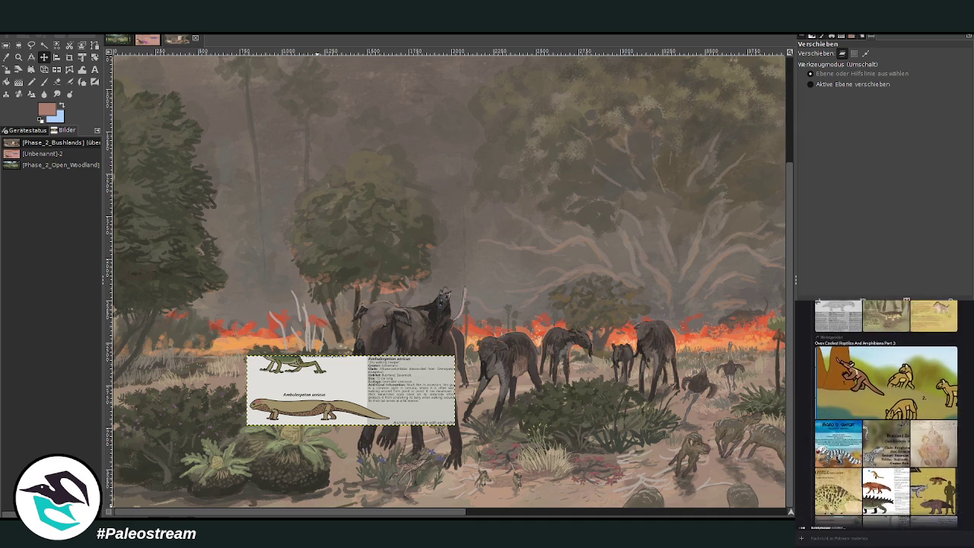
scroll(885, 411, "up", 3)
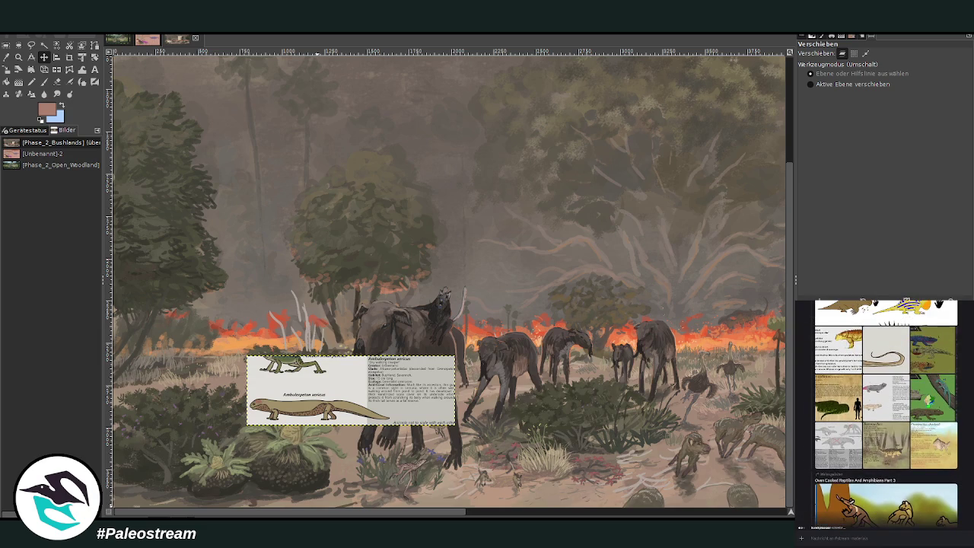
left_click(840, 461)
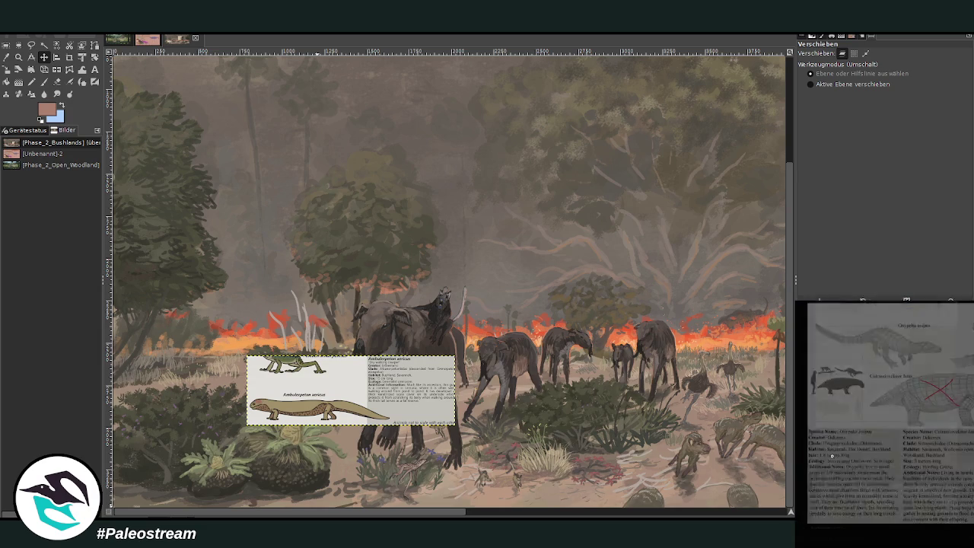
right_click(939, 455)
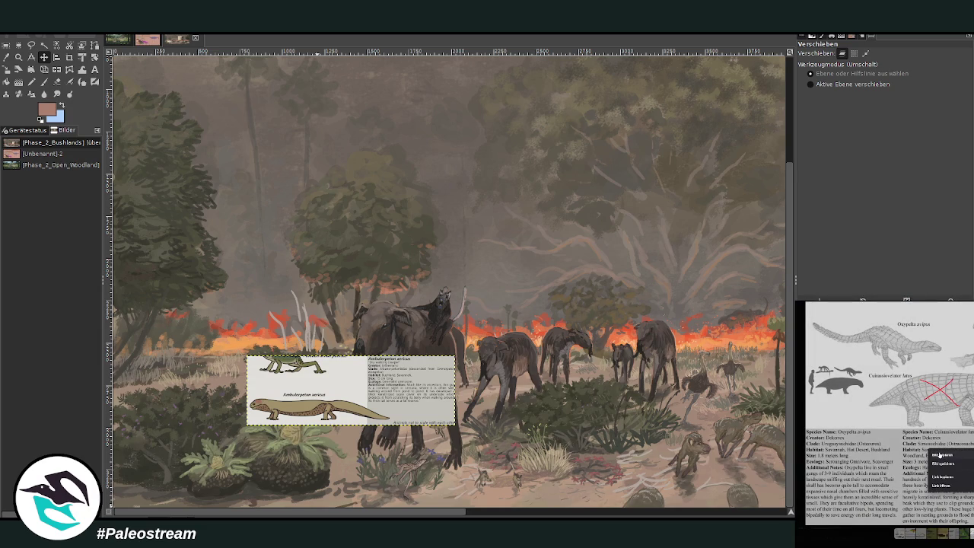
left_click(942, 454)
key("Escape")
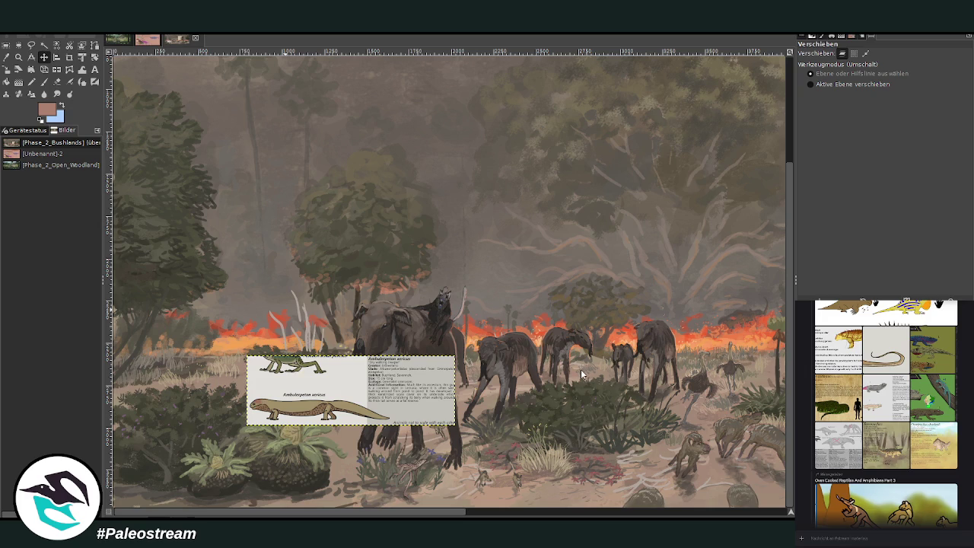
Paste the copied Oxypelta sheet into the scene and crop it to the part to keep.
key("ctrl+v")
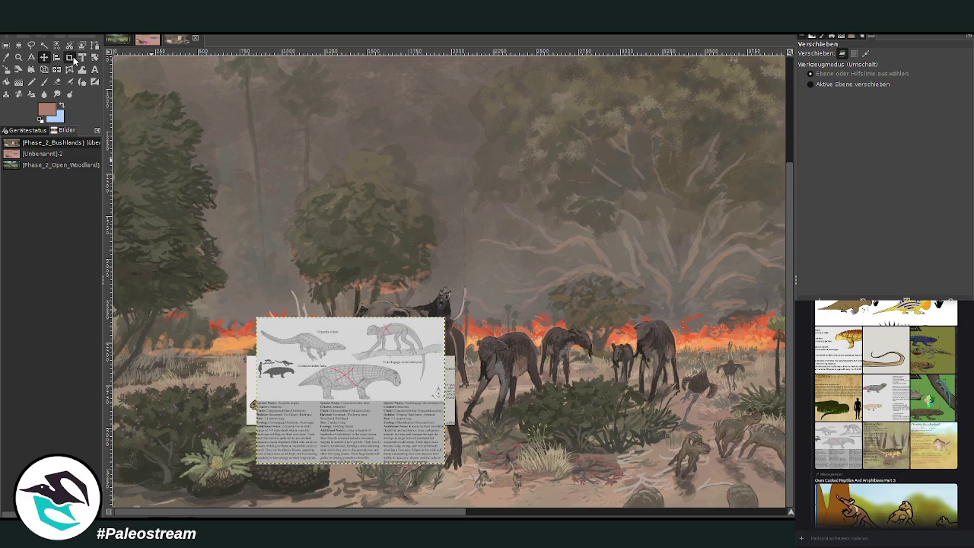
left_click(70, 58)
left_click_drag(338, 491, 352, 487)
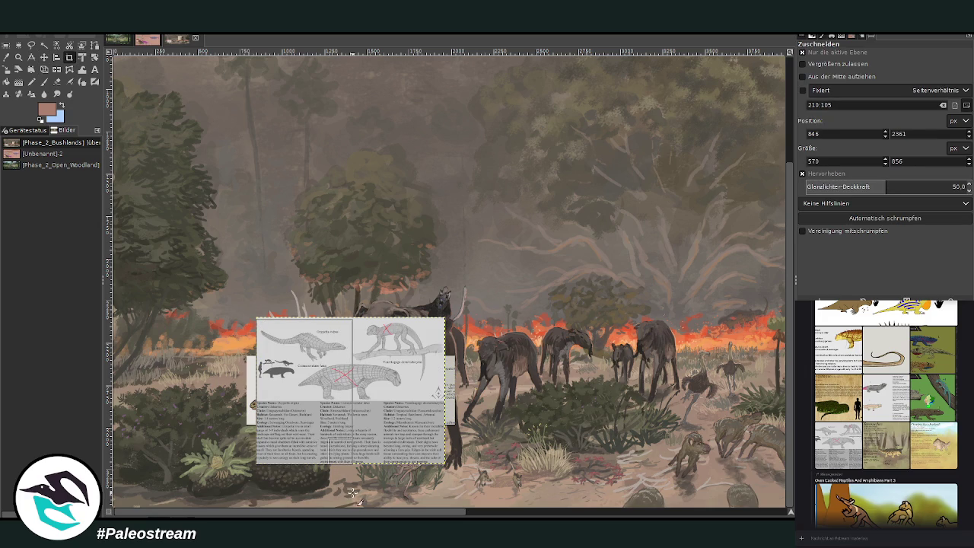
left_click(316, 393)
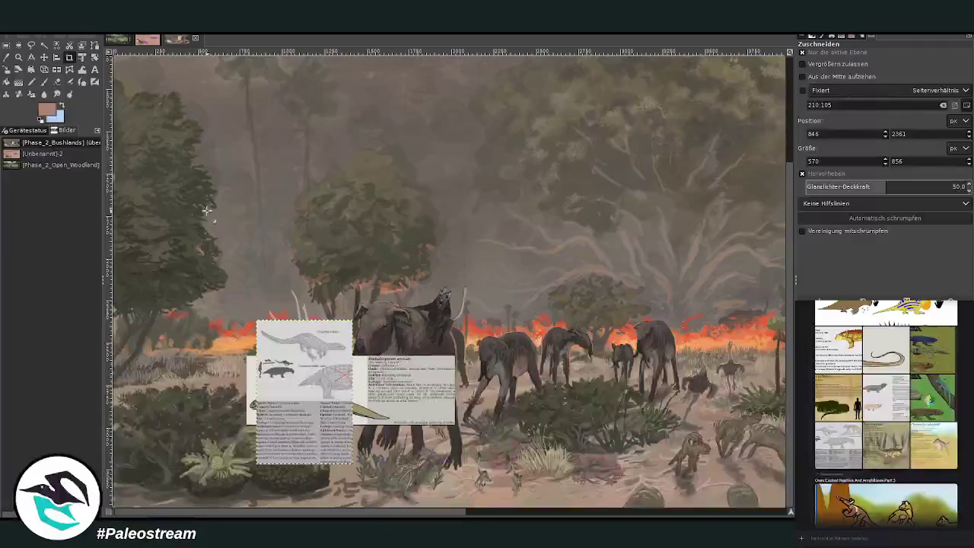
Move the cropped Oxypelta sheet up above the Ambulerpeton card.
left_click(44, 57)
left_click_drag(297, 371, 286, 187)
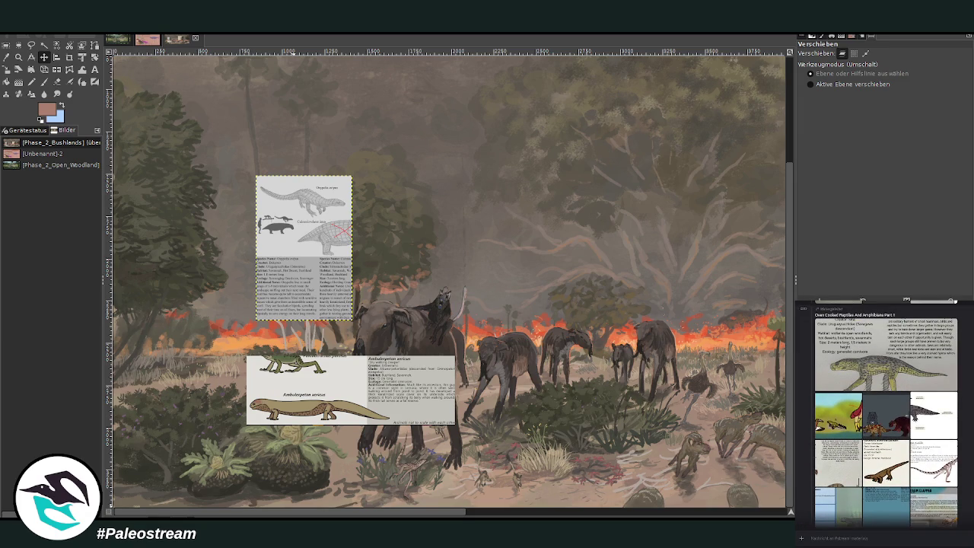
left_click(921, 417)
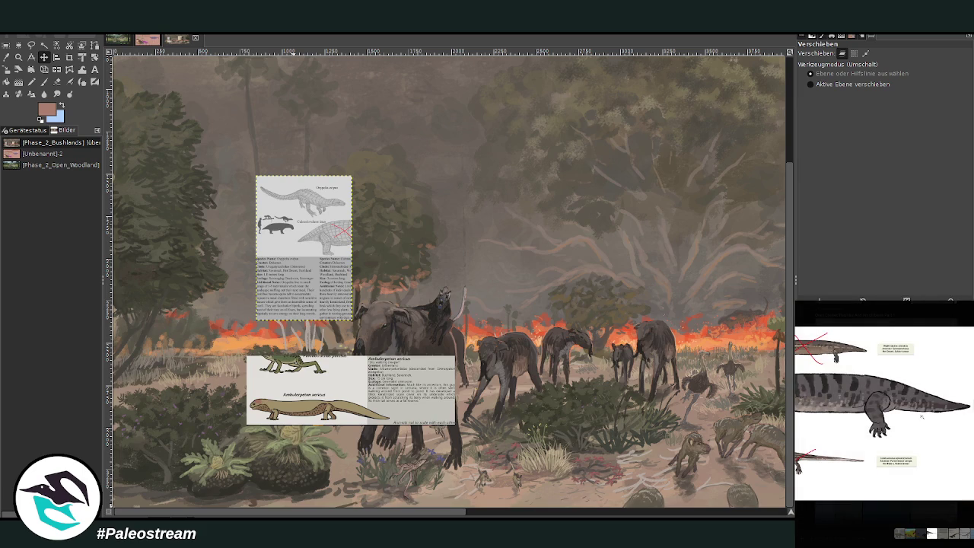
Look through the Jarm Clapper and amphibian chat images, then enlarge the Coenemys turtle sheet.
left_click(935, 513)
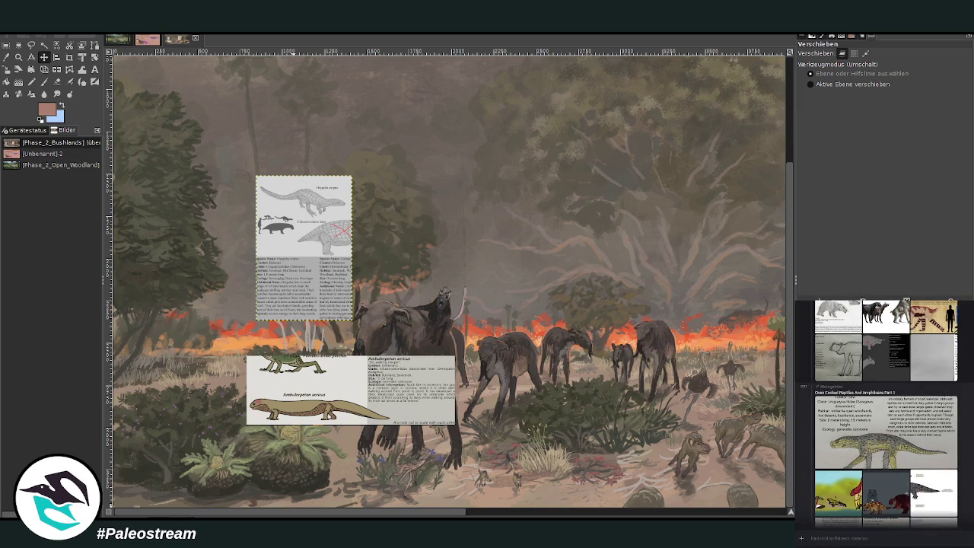
left_click(934, 487)
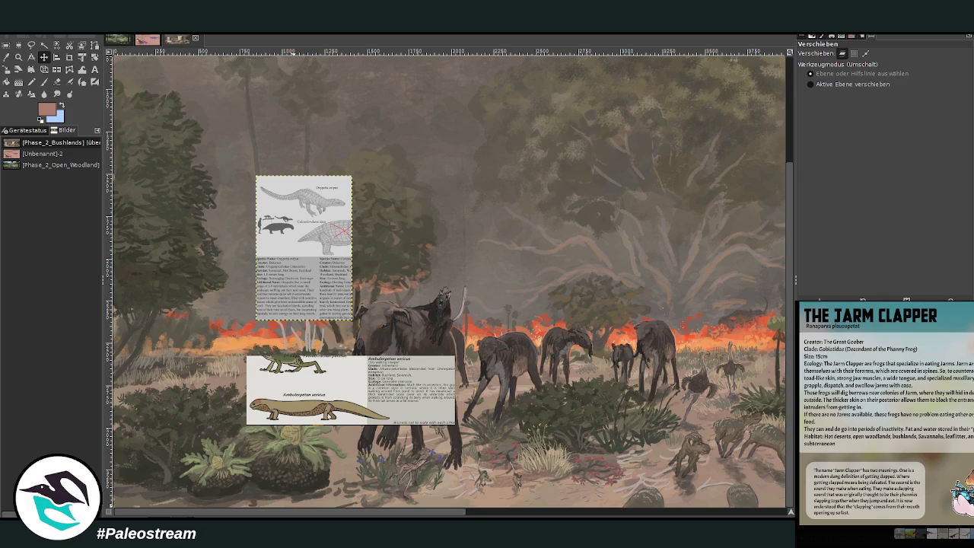
key("Escape")
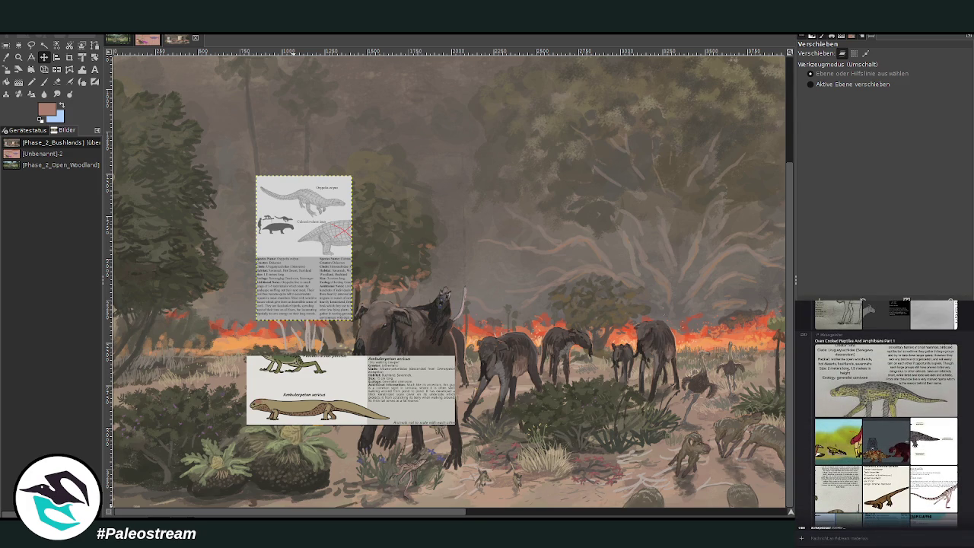
left_click(927, 468)
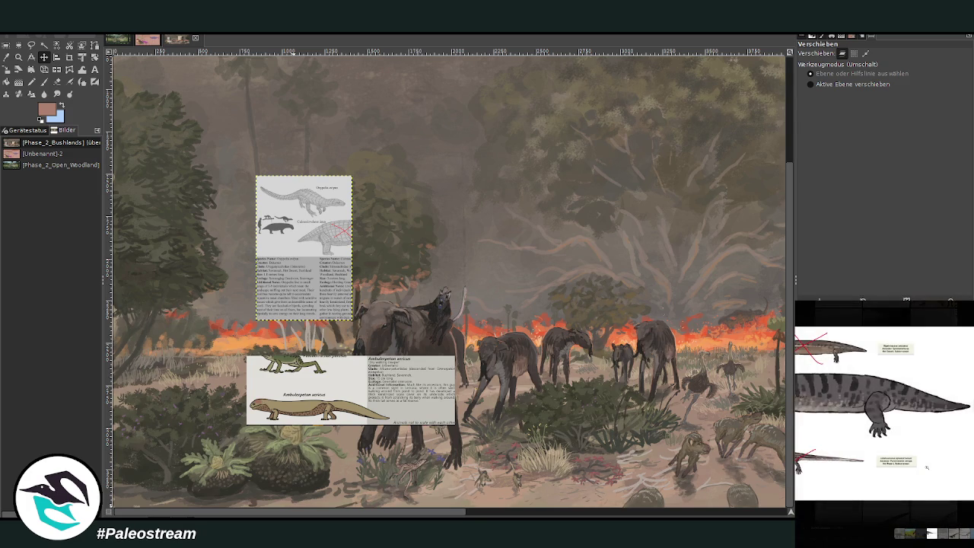
left_click(916, 470)
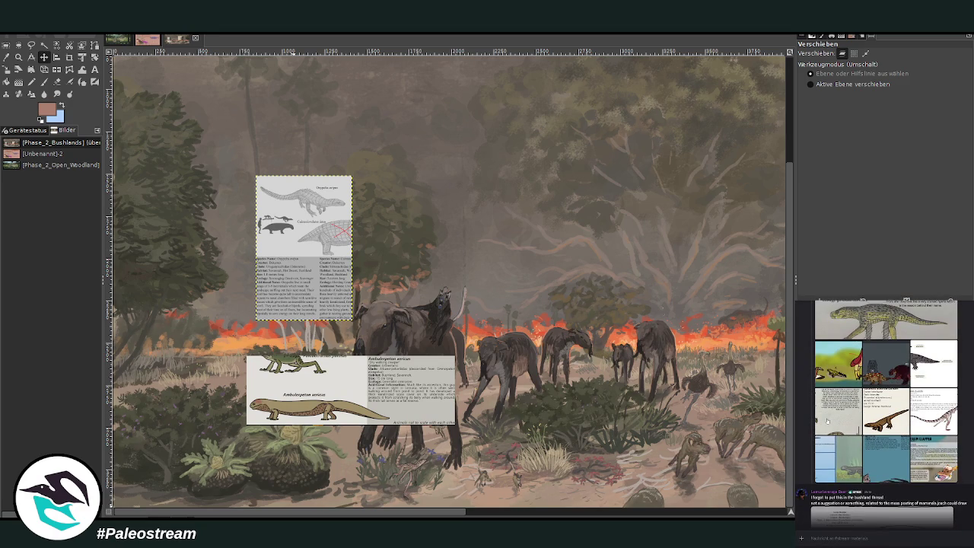
left_click(827, 420)
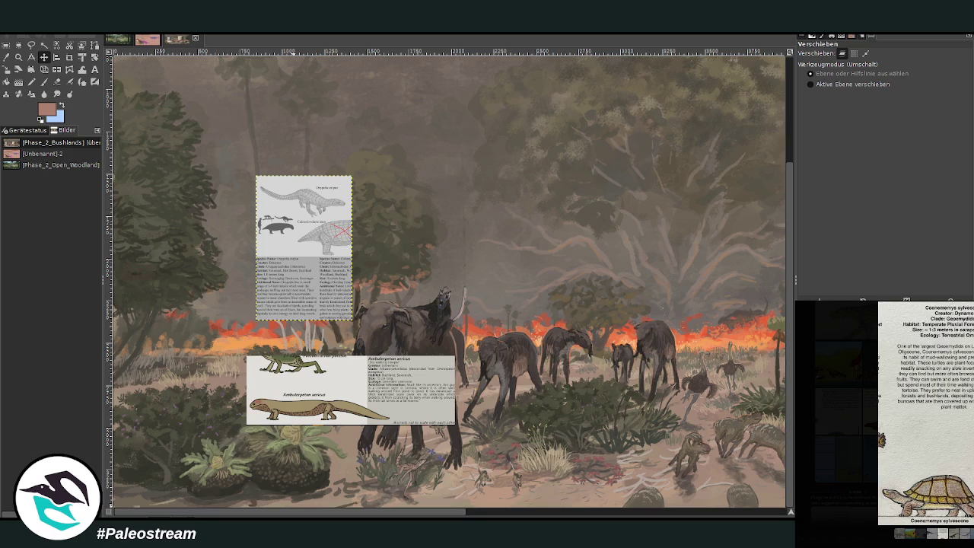
Paste the Coenemys turtle sheet and drag it right, beside the Oxypelta card.
key("Escape")
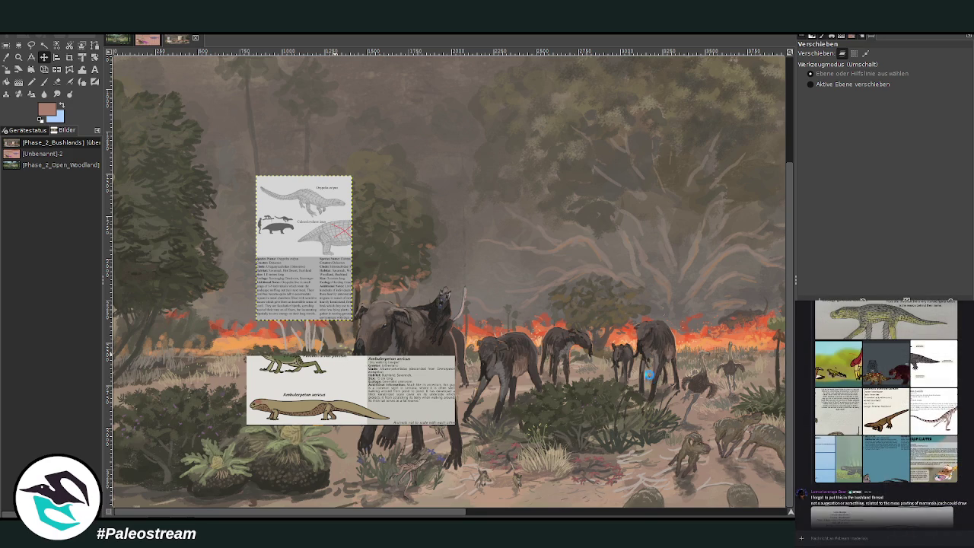
key("ctrl+v")
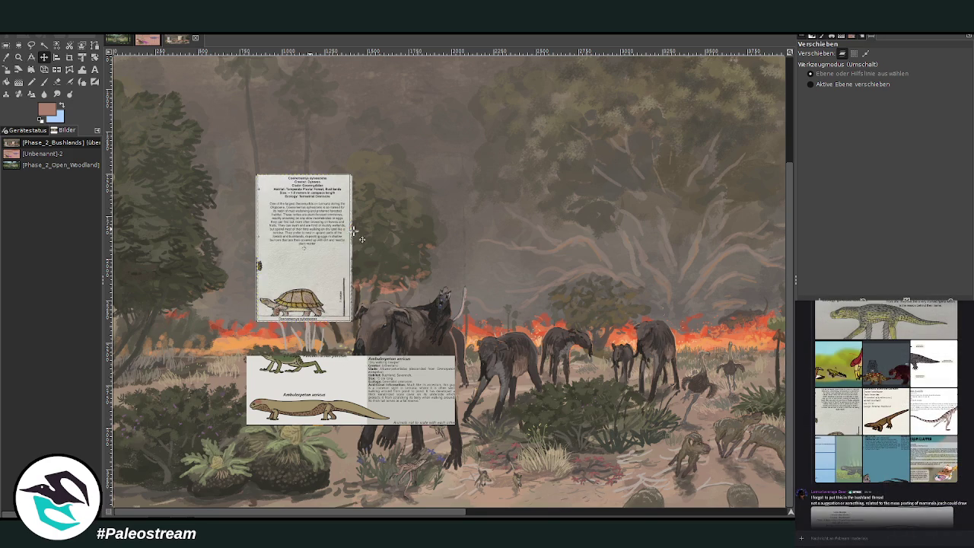
left_click_drag(340, 238, 448, 239)
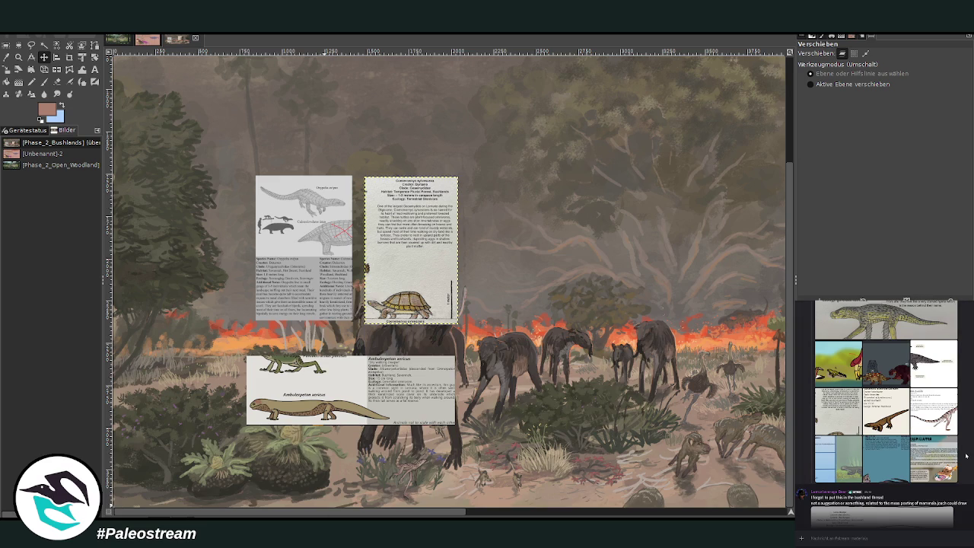
scroll(966, 455, "up", 5)
scroll(965, 455, "up", 5)
scroll(965, 455, "up", 5)
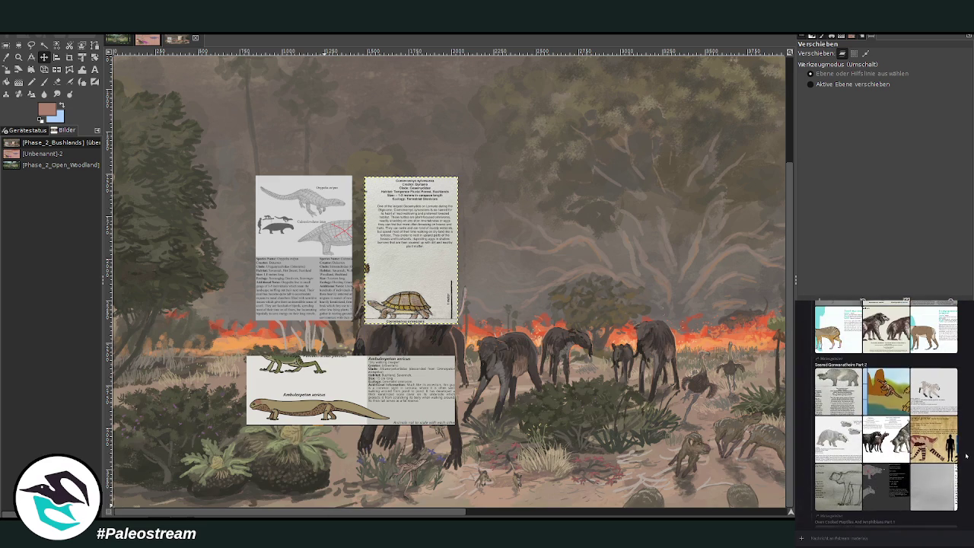
scroll(966, 454, "up", 1)
scroll(965, 455, "up", 1)
scroll(966, 455, "up", 1)
scroll(965, 455, "up", 2)
scroll(966, 455, "up", 1)
scroll(966, 455, "up", 1)
scroll(965, 455, "up", 1)
scroll(965, 455, "down", 1)
scroll(966, 455, "down", 1)
scroll(965, 455, "down", 2)
scroll(965, 455, "down", 2)
scroll(965, 455, "down", 1)
scroll(965, 455, "down", 2)
scroll(965, 455, "down", 2)
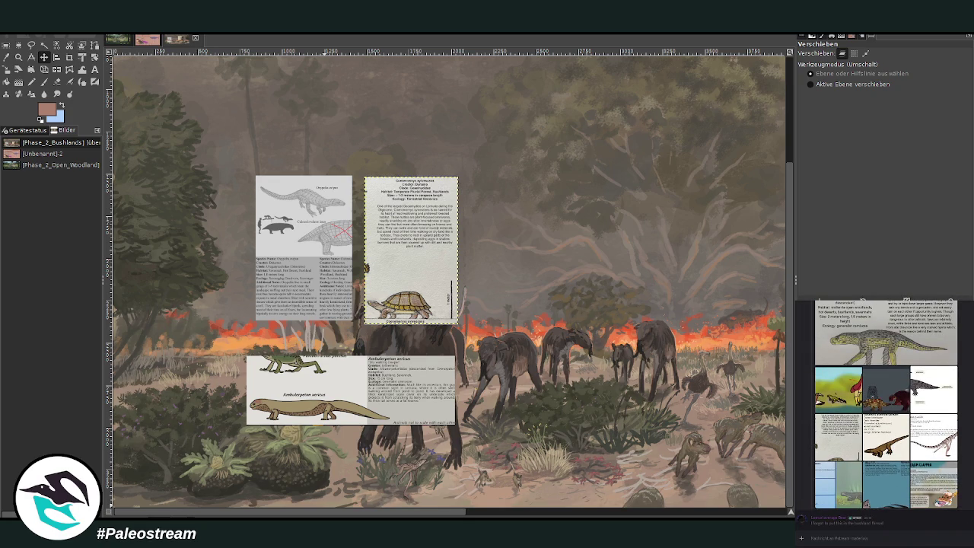
scroll(900, 449, "up", 2)
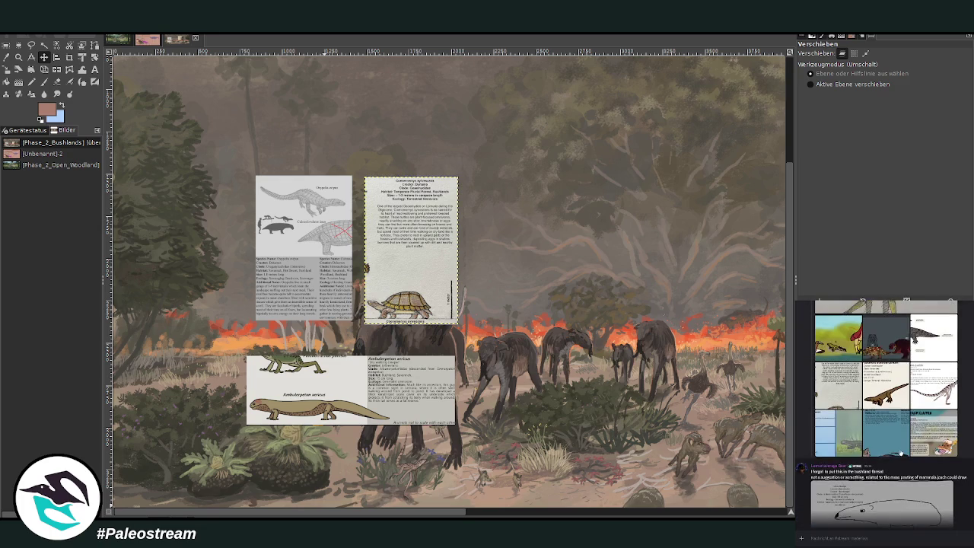
left_click(899, 450)
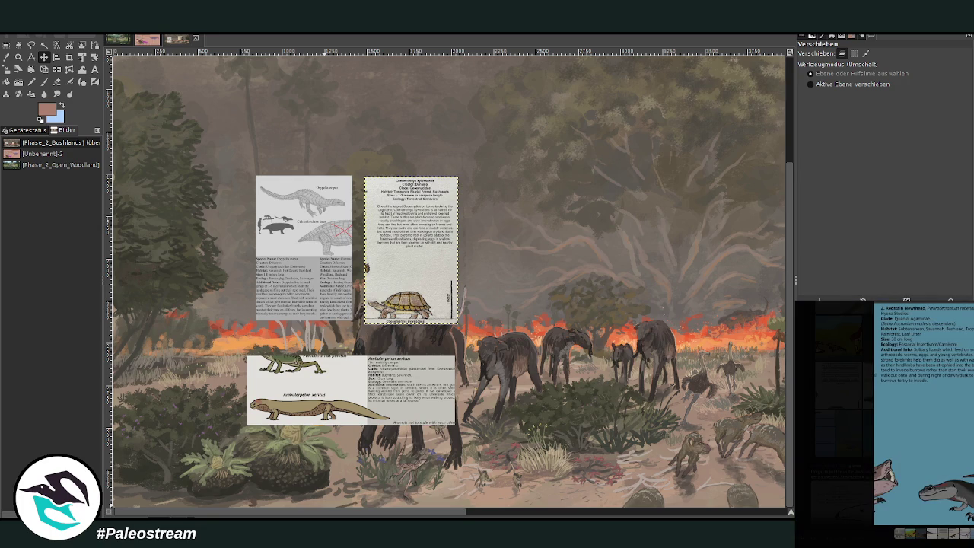
key("Escape")
scroll(884, 413, "down", 5)
scroll(885, 413, "up", 1)
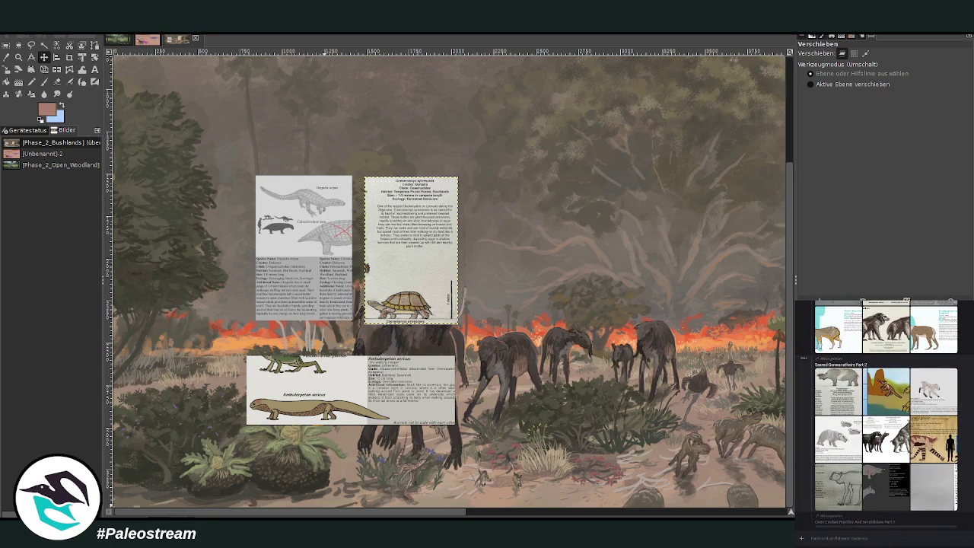
scroll(886, 413, "down", 5)
scroll(885, 413, "down", 2)
scroll(885, 414, "down", 2)
scroll(885, 413, "down", 2)
scroll(885, 413, "down", 2)
scroll(885, 413, "down", 1)
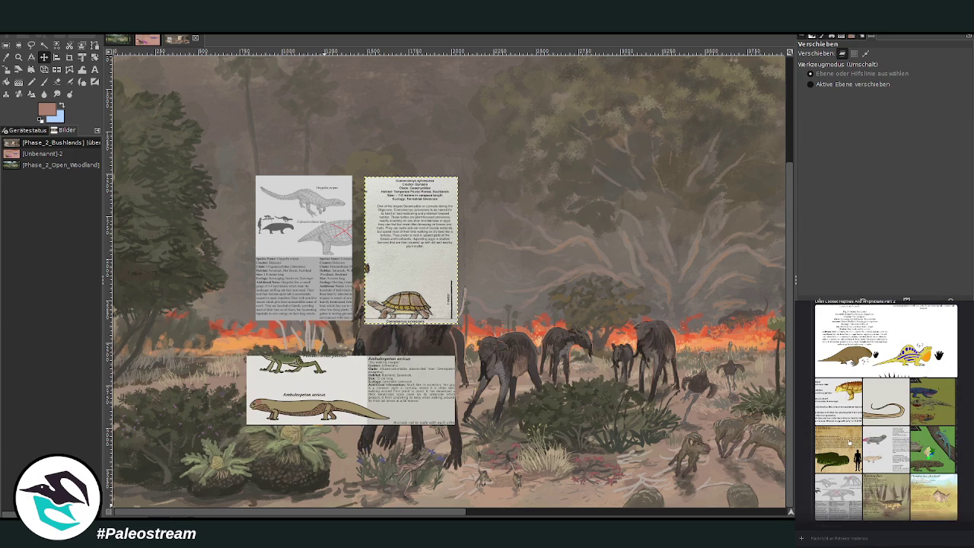
left_click(849, 441)
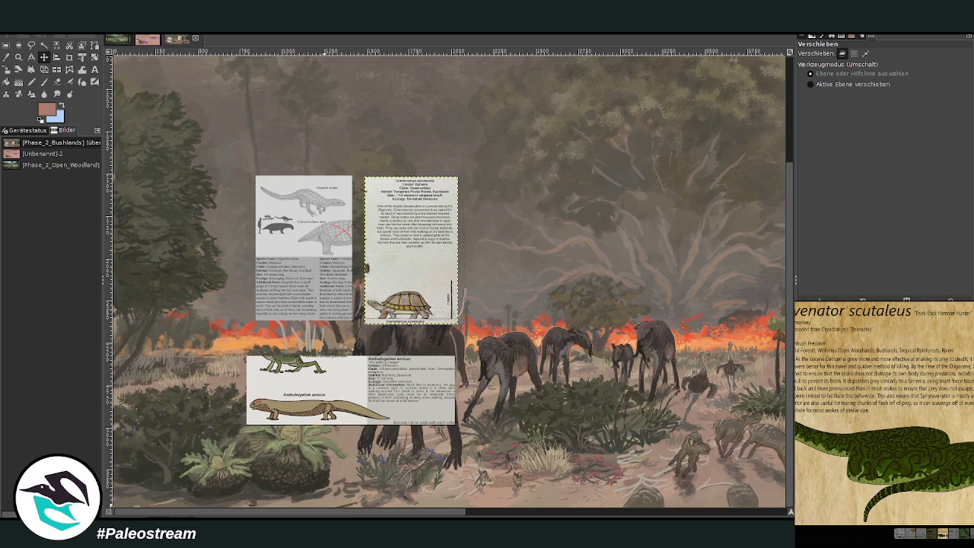
key("Escape")
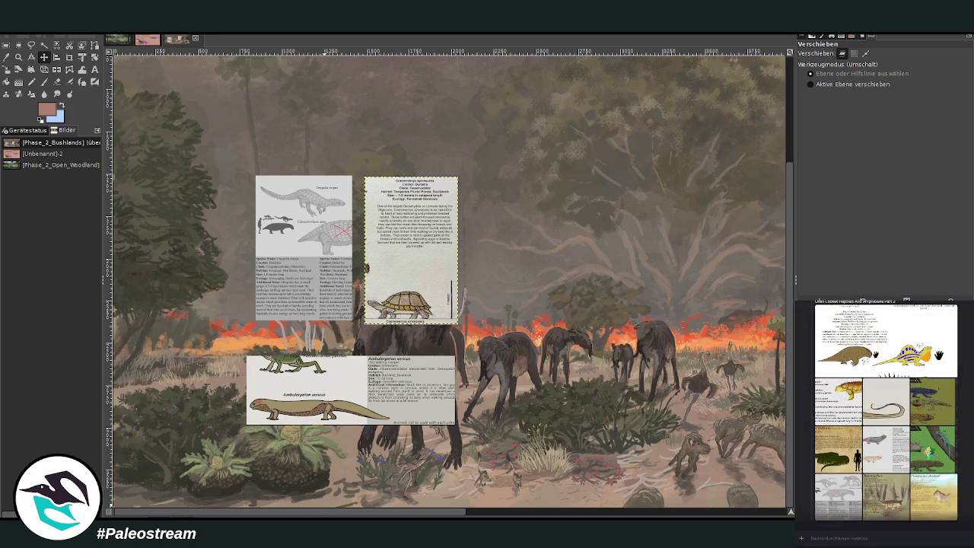
scroll(885, 411, "down", 2)
scroll(886, 411, "up", 2)
scroll(885, 411, "up", 5)
scroll(885, 411, "down", 2)
scroll(886, 411, "up", 1)
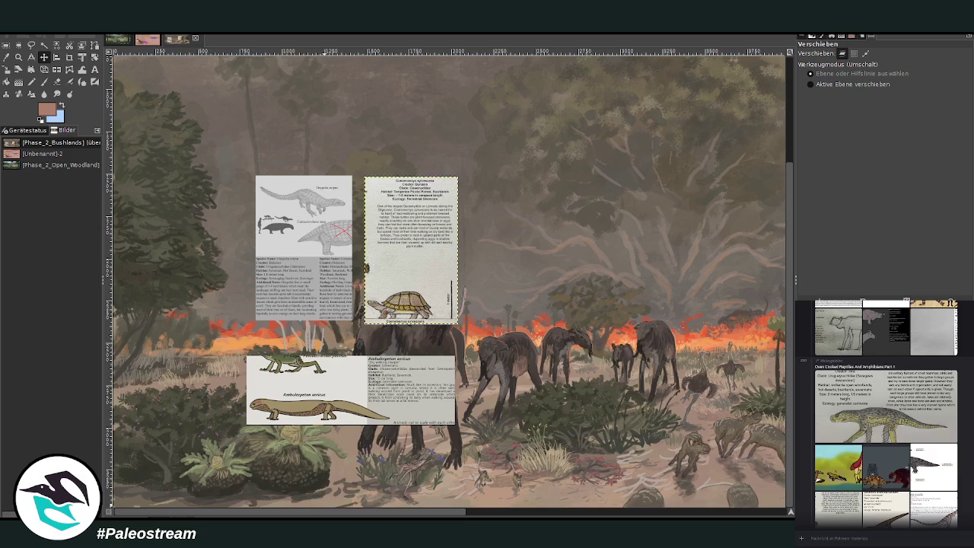
scroll(913, 469, "up", 3)
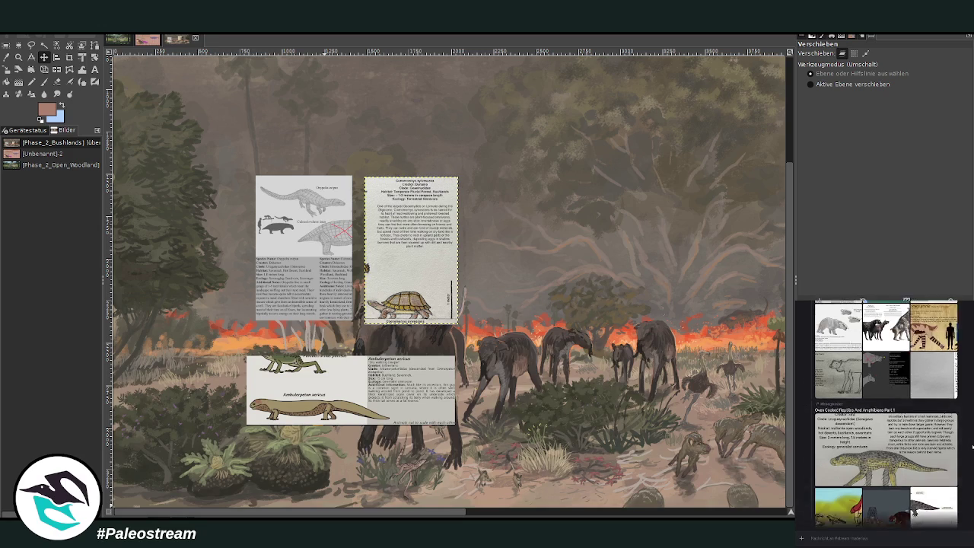
scroll(973, 447, "up", 1)
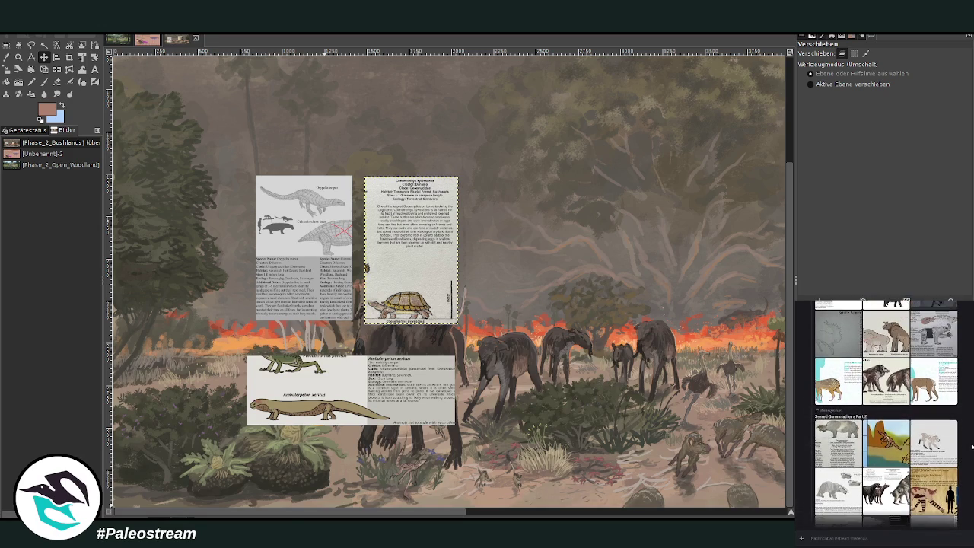
scroll(973, 447, "down", 1)
scroll(972, 447, "down", 1)
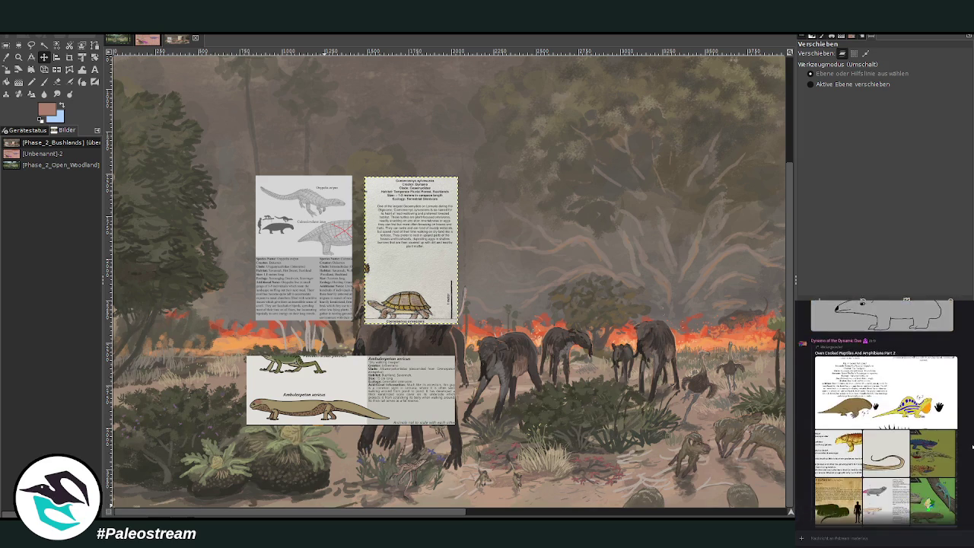
scroll(972, 447, "up", 1)
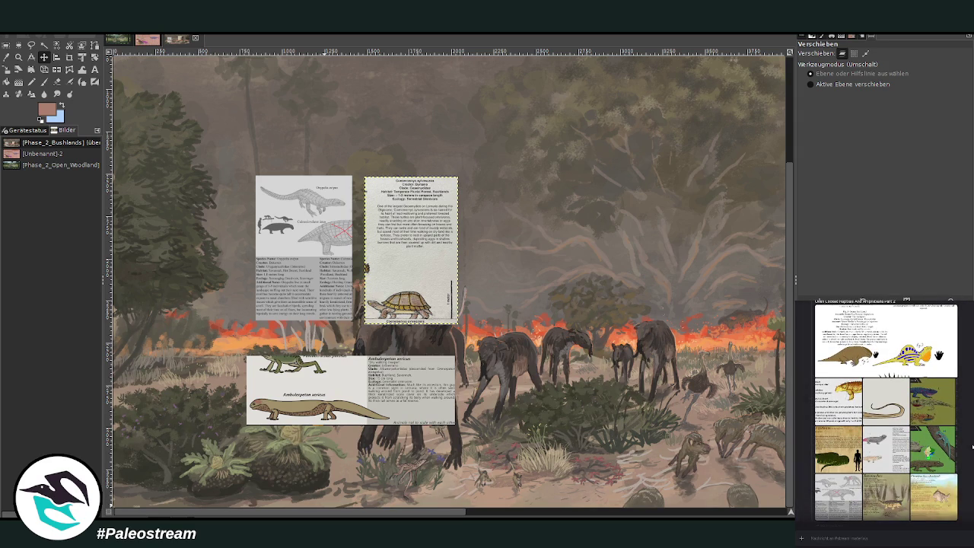
scroll(972, 448, "up", 1)
scroll(972, 447, "up", 5)
scroll(883, 415, "up", 10)
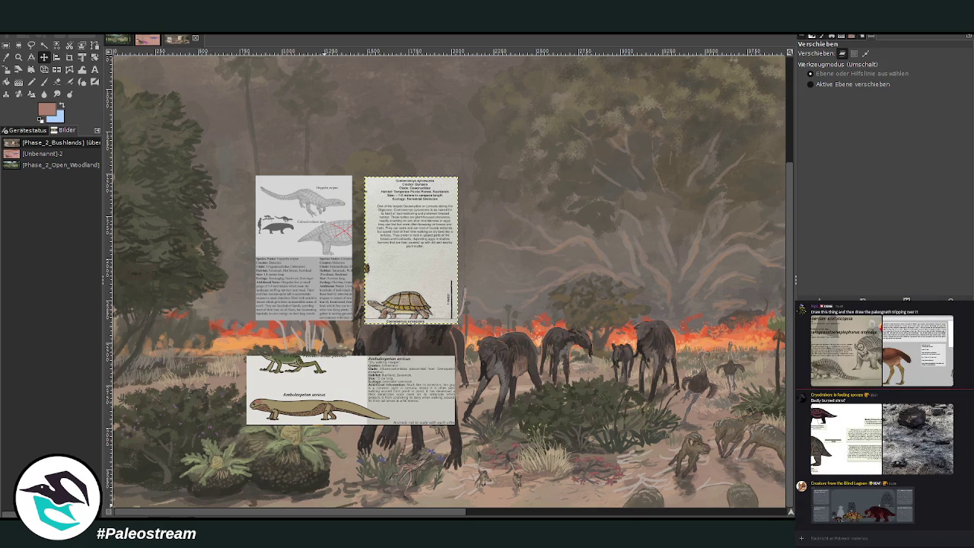
left_click(849, 431)
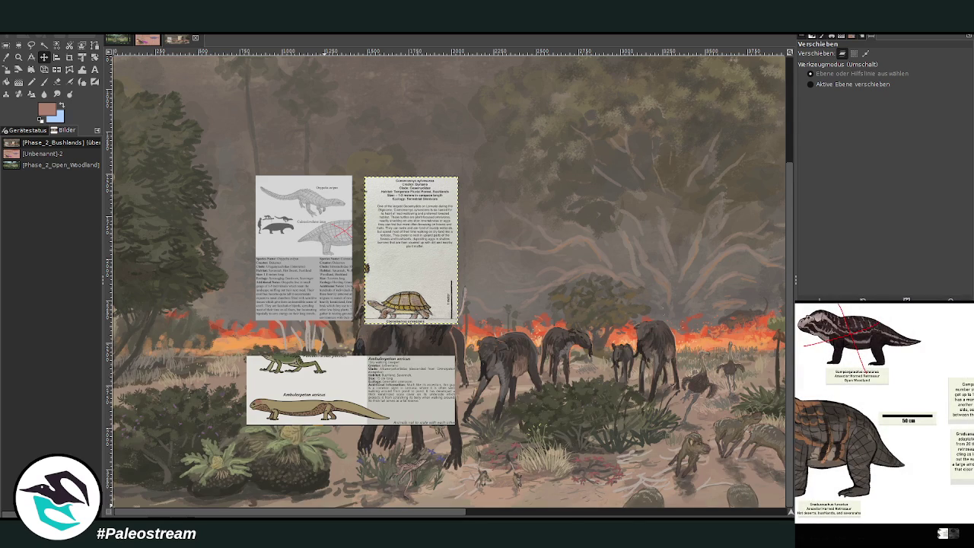
key("Escape")
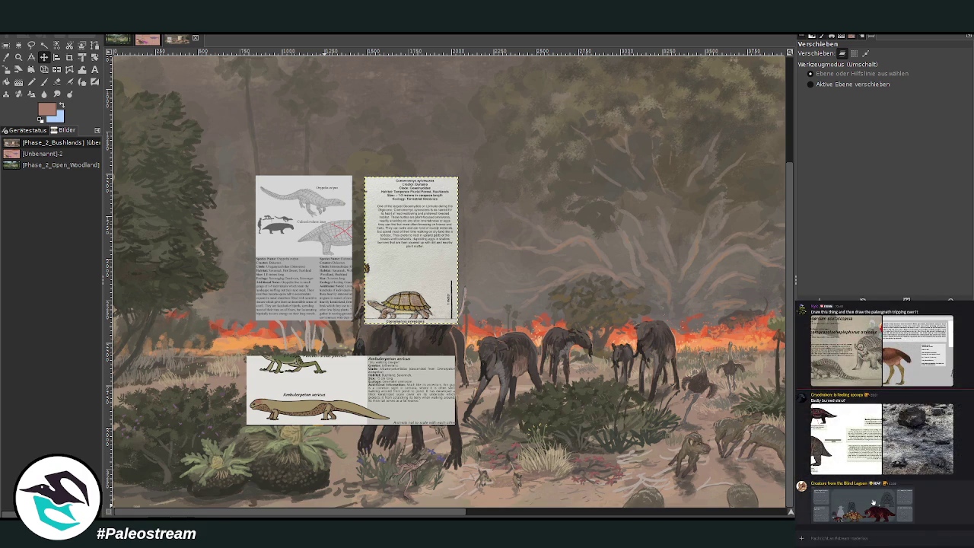
left_click(873, 502)
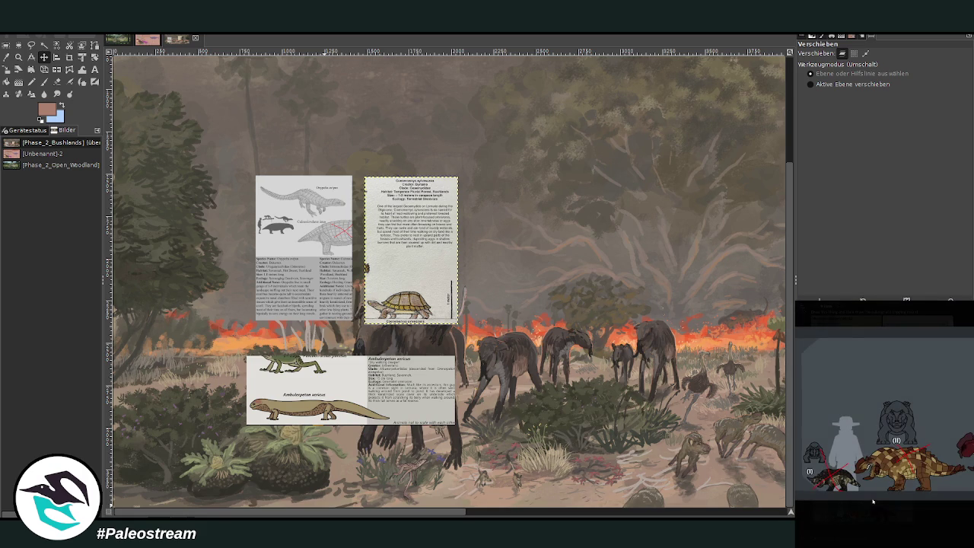
left_click(937, 524)
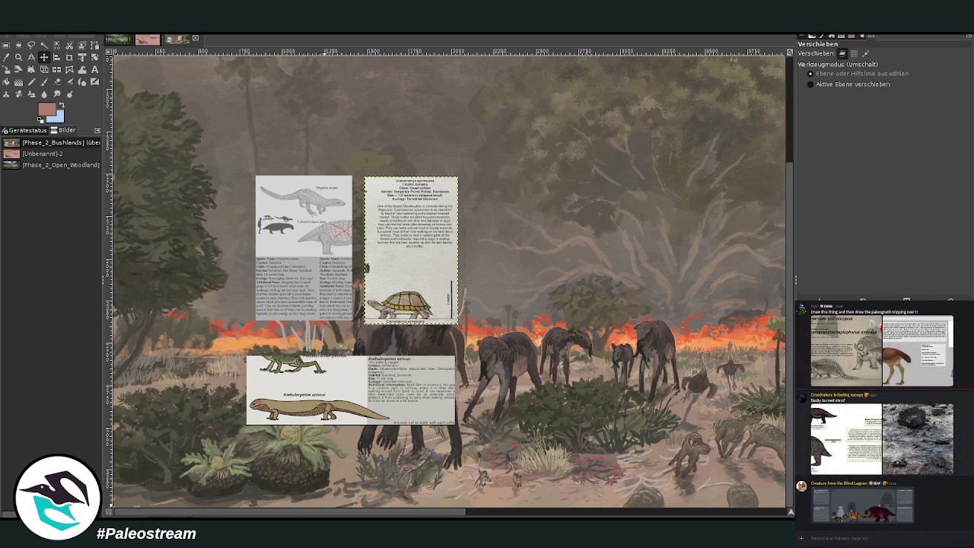
left_click(873, 468)
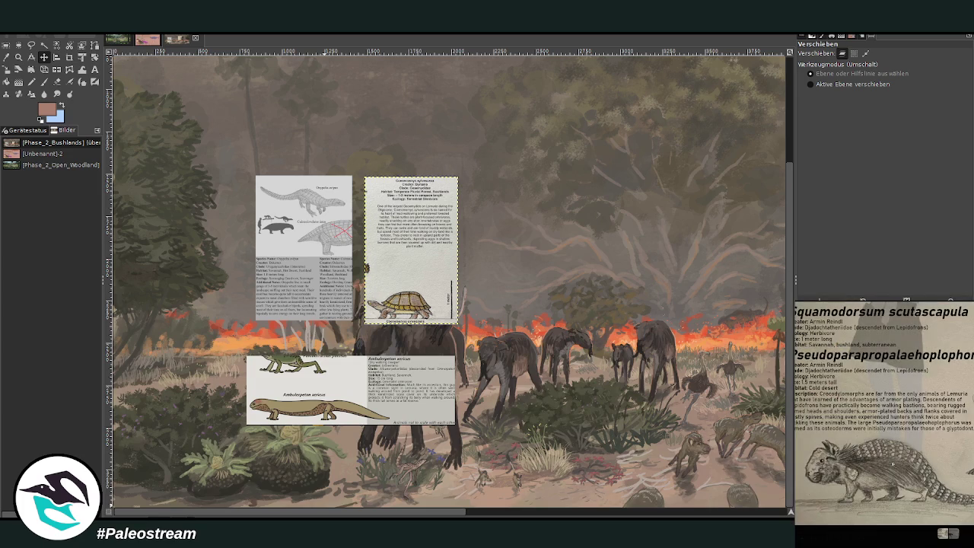
left_click(944, 532)
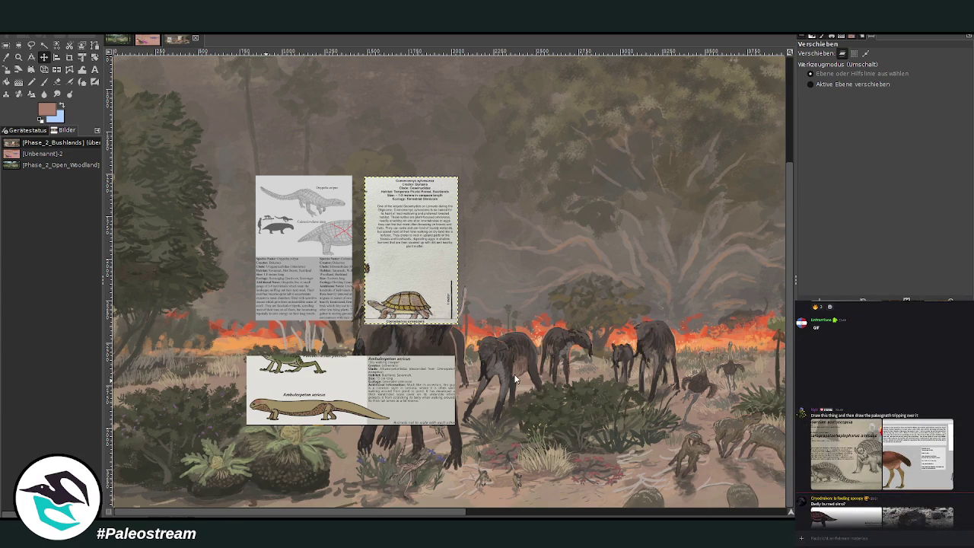
Undo the wrong paste and copy the Squamodorsum reference sheet from the chat.
key("ctrl+v")
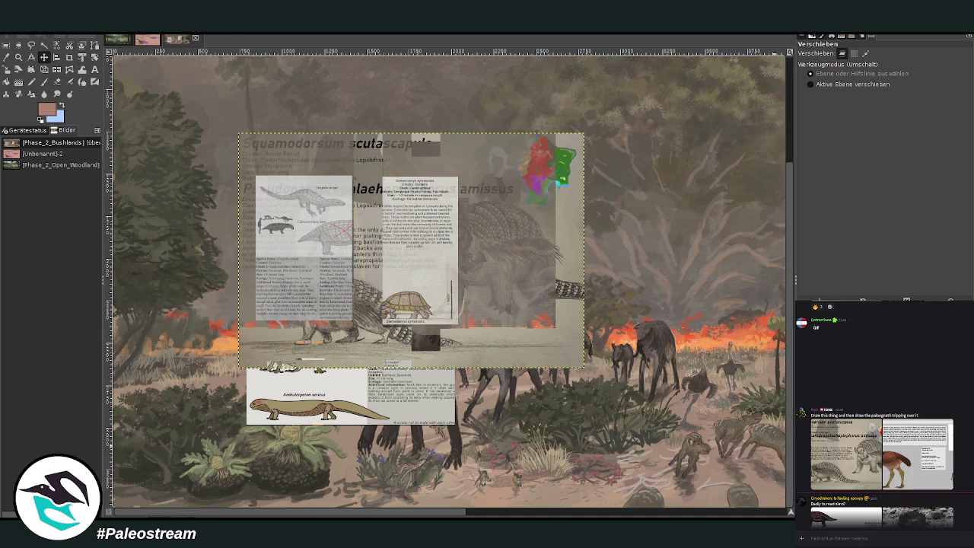
key("ctrl+z")
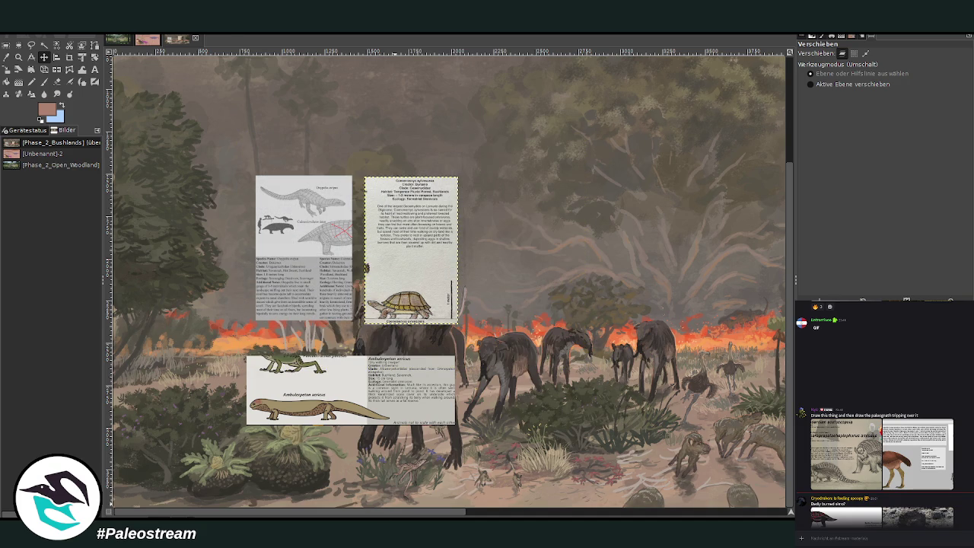
left_click(883, 476)
right_click(874, 468)
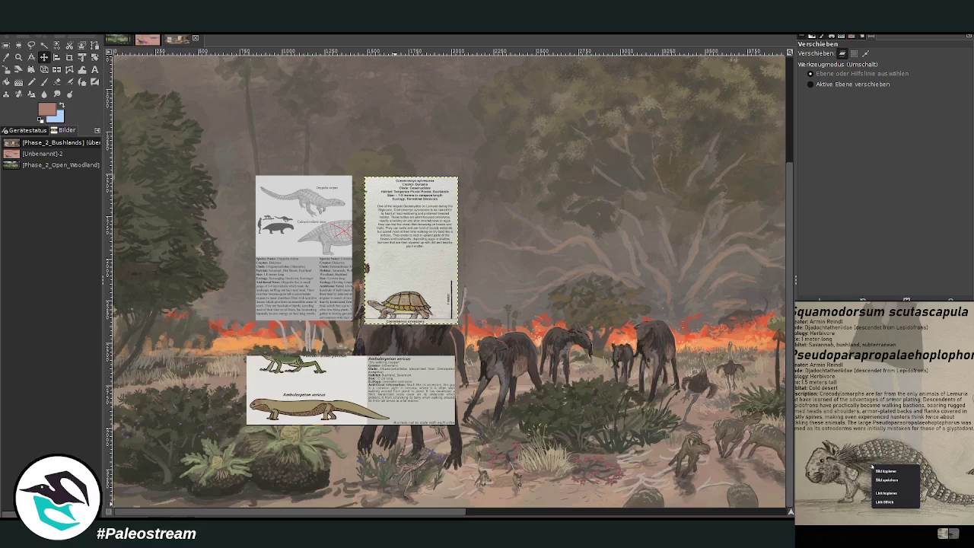
left_click(881, 493)
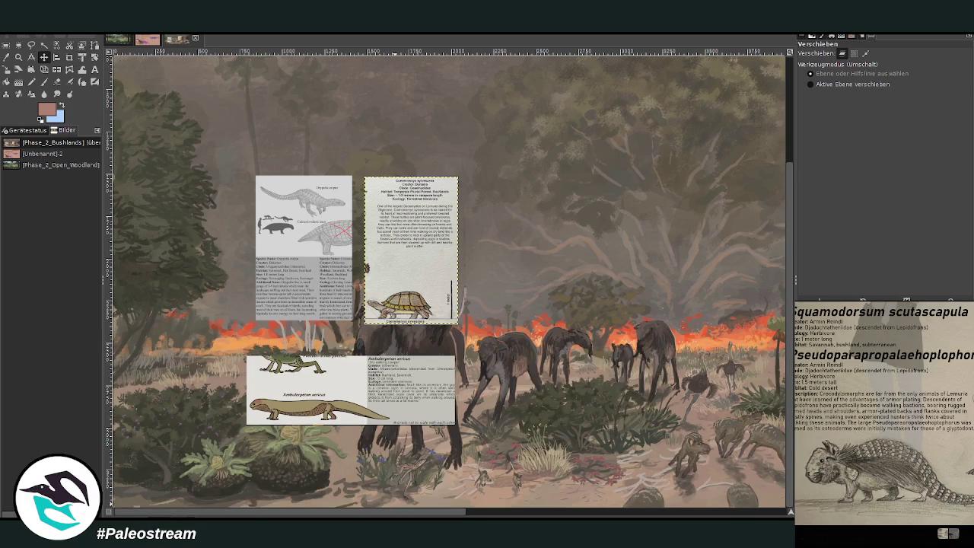
left_click(891, 535)
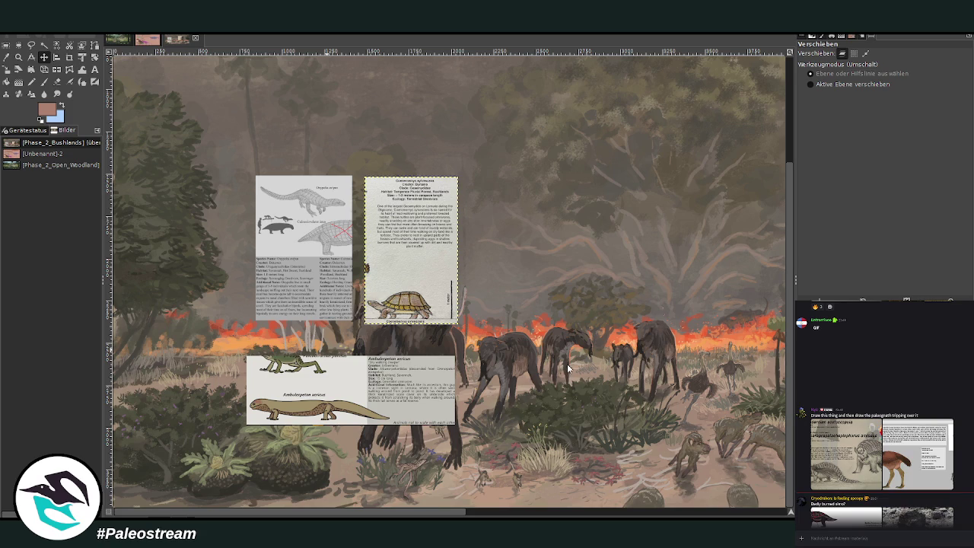
Paste the Squamodorsum card right of the turtle card and mark a crop around its left animal.
key("ctrl+v")
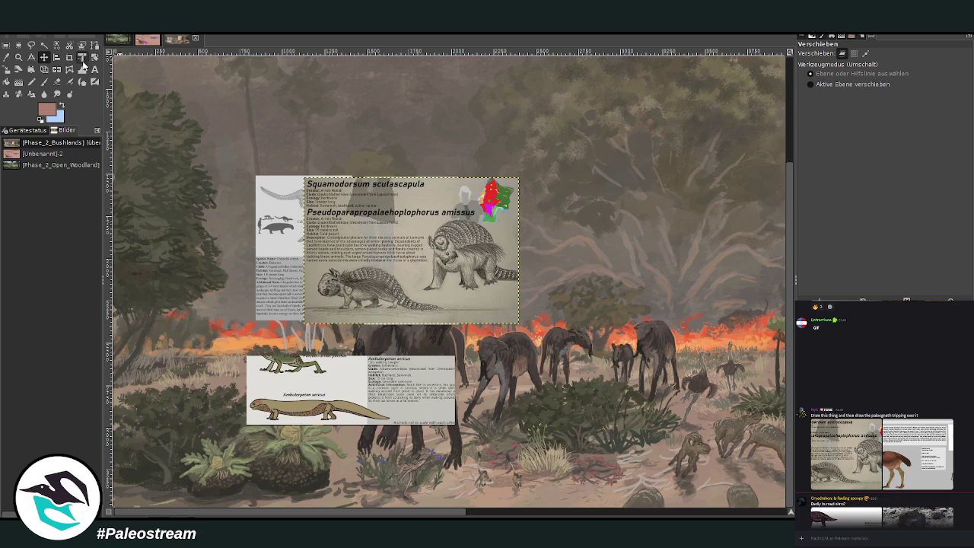
left_click_drag(394, 274, 569, 277)
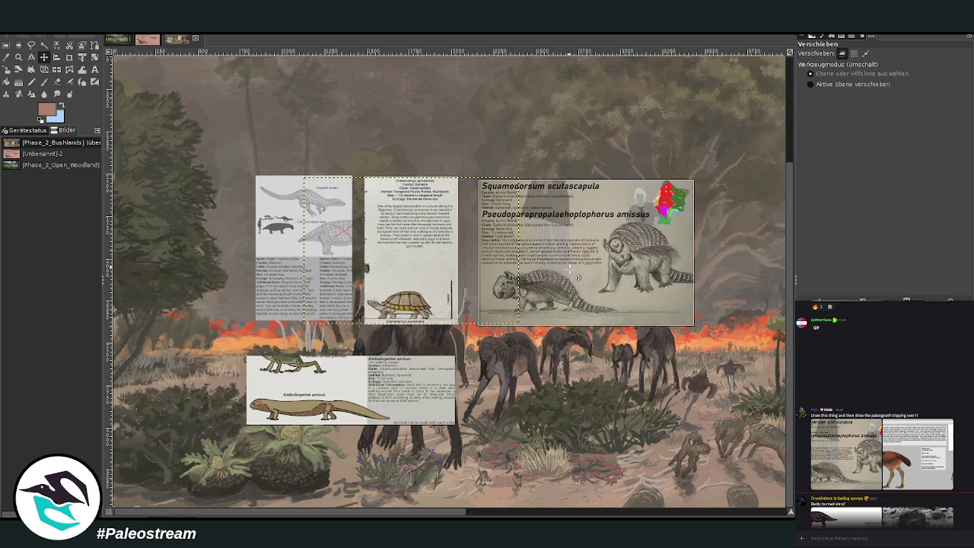
key("shift+c")
left_click_drag(476, 174, 615, 353)
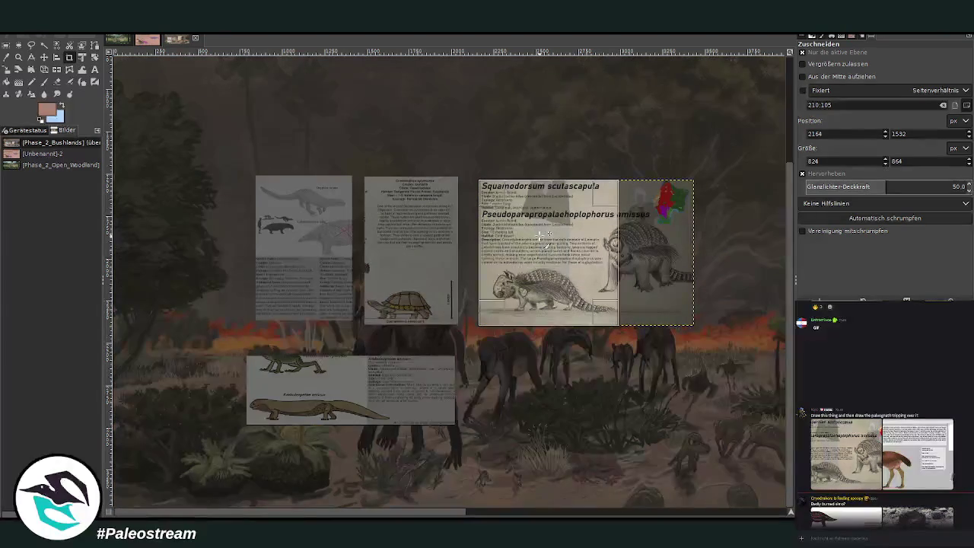
left_click(548, 237)
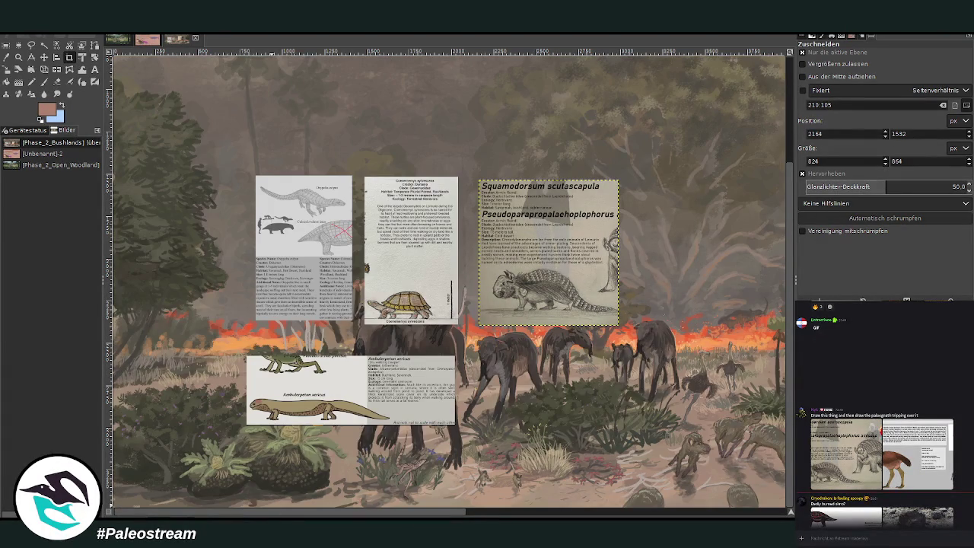
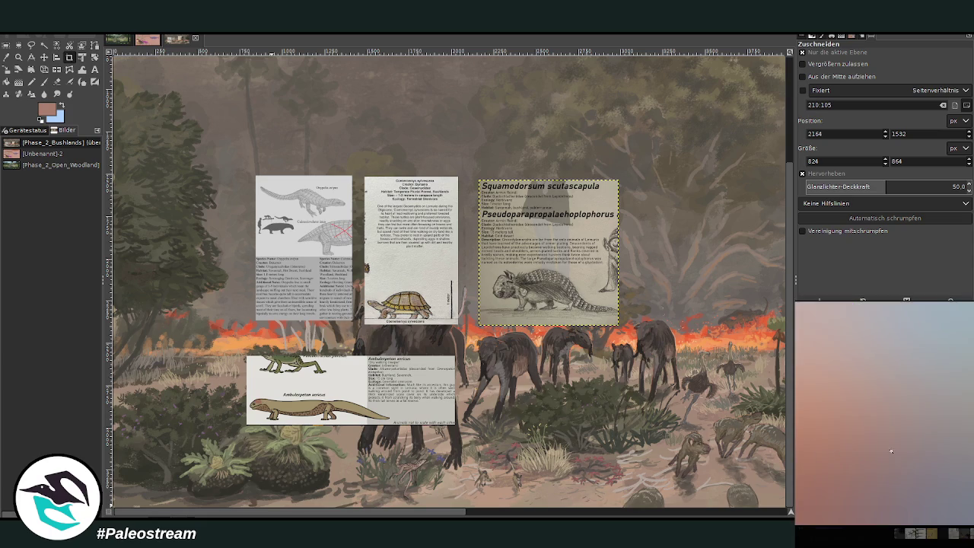
Dismiss the creature info sheet's image menu and close the enlarged image.
right_click(908, 452)
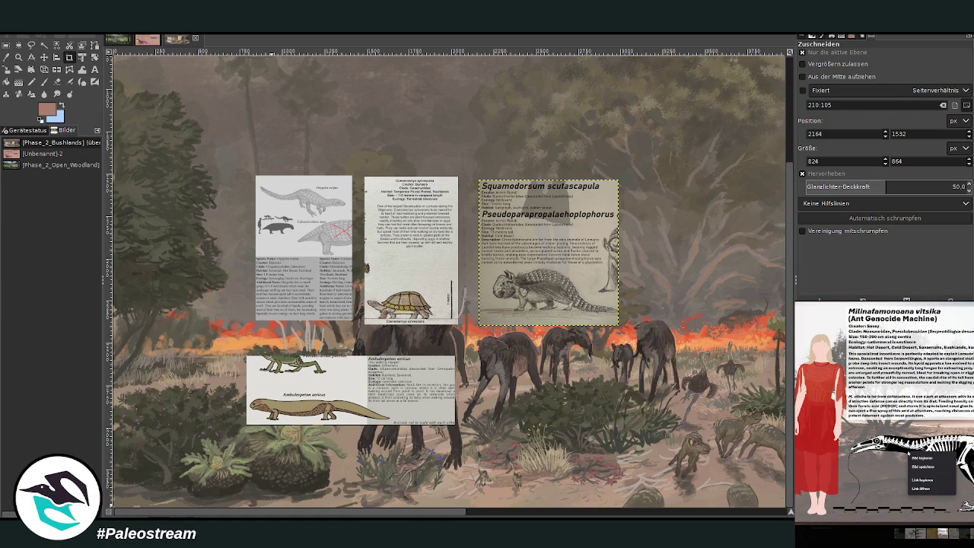
left_click(922, 458)
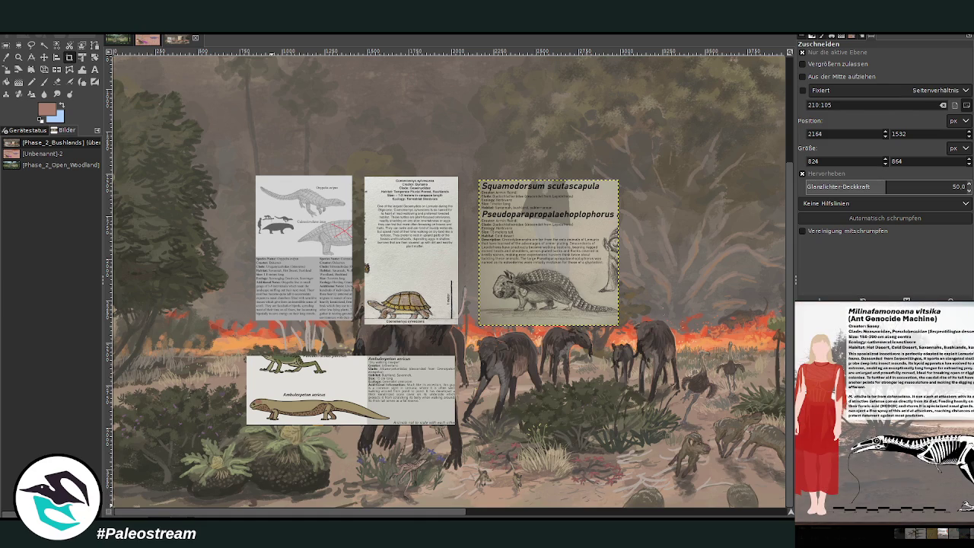
key("Escape")
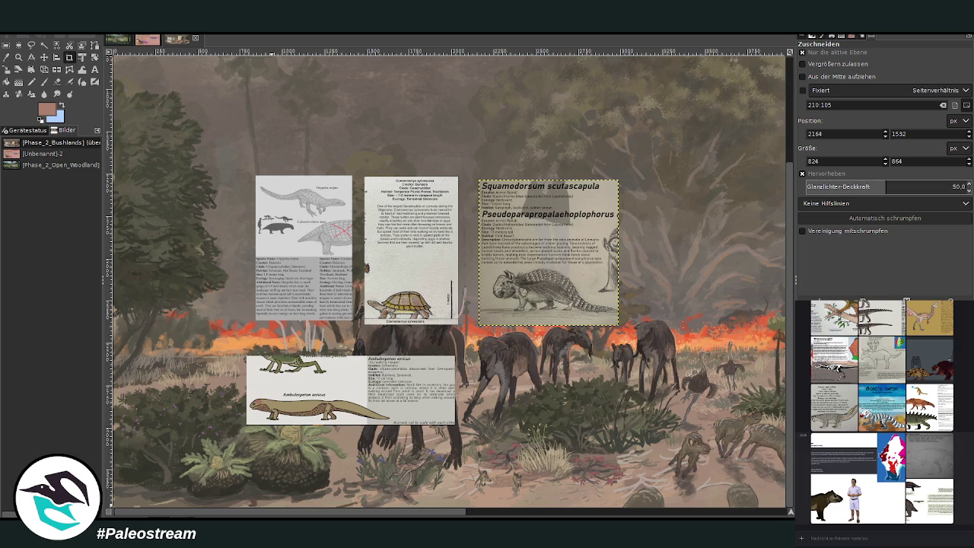
Glance at the white dinosaur chart, then enlarge the brown mammal reference card.
scroll(883, 411, "up", 3)
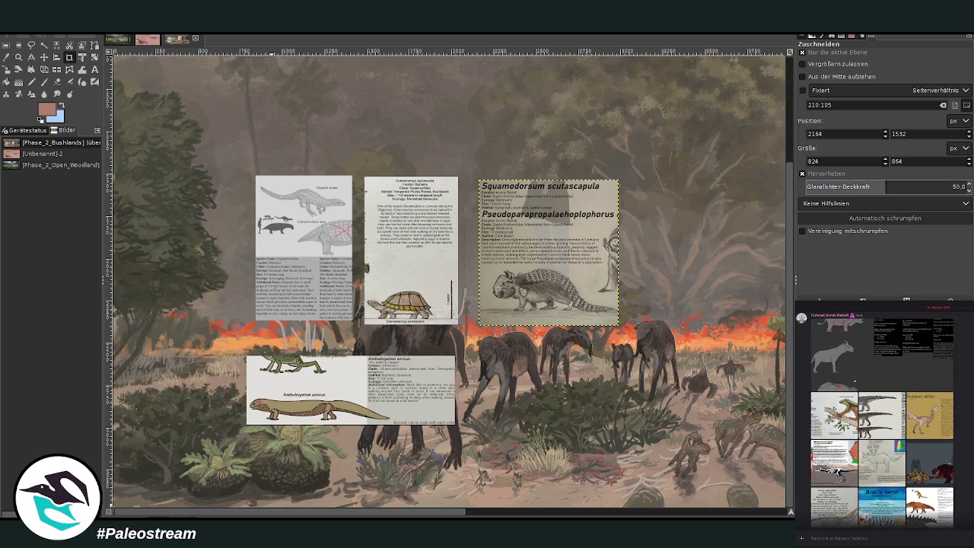
scroll(882, 411, "down", 5)
scroll(883, 411, "up", 3)
scroll(882, 410, "up", 3)
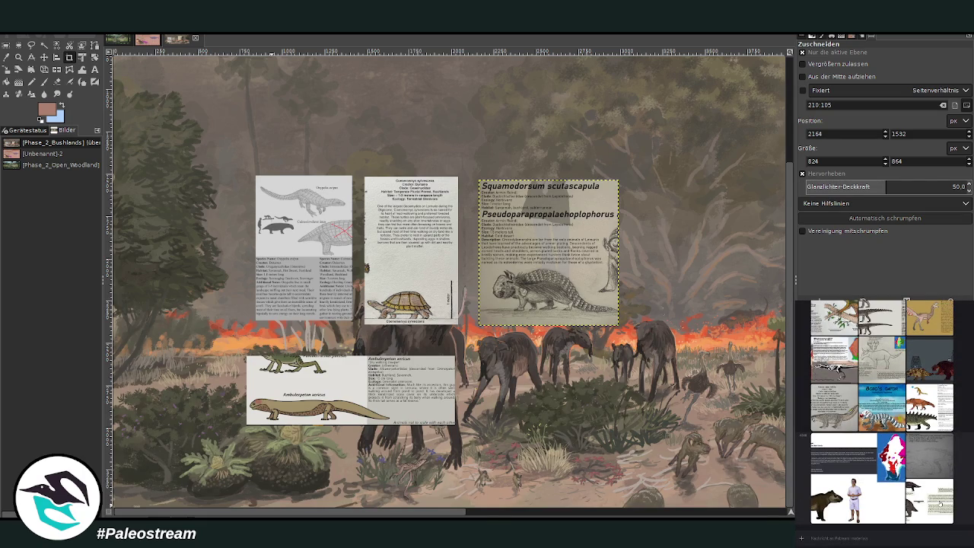
left_click(939, 500)
left_click(970, 477)
left_click(852, 474)
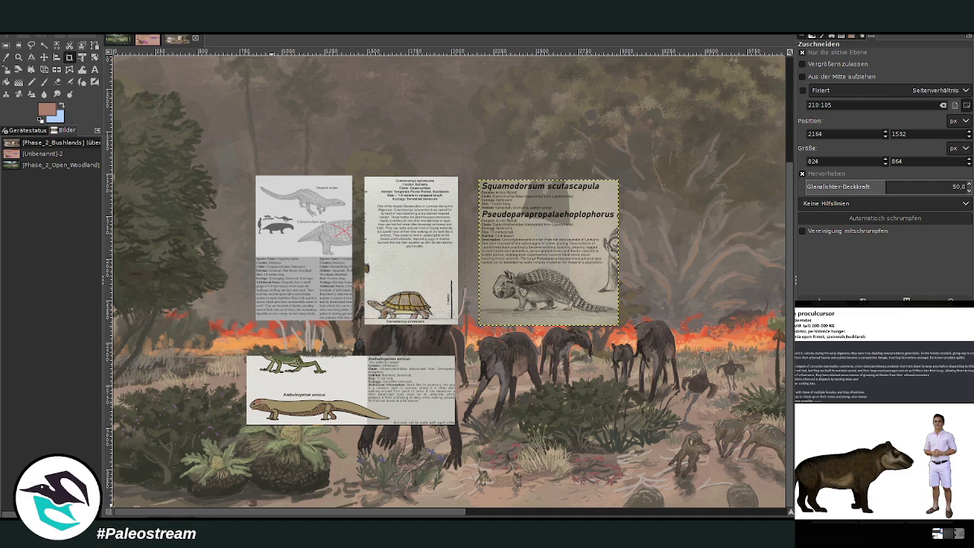
Peek at the horned-animal pencil sketch, then open the armoured reptile sheet with its 50 cm bar.
key("Escape")
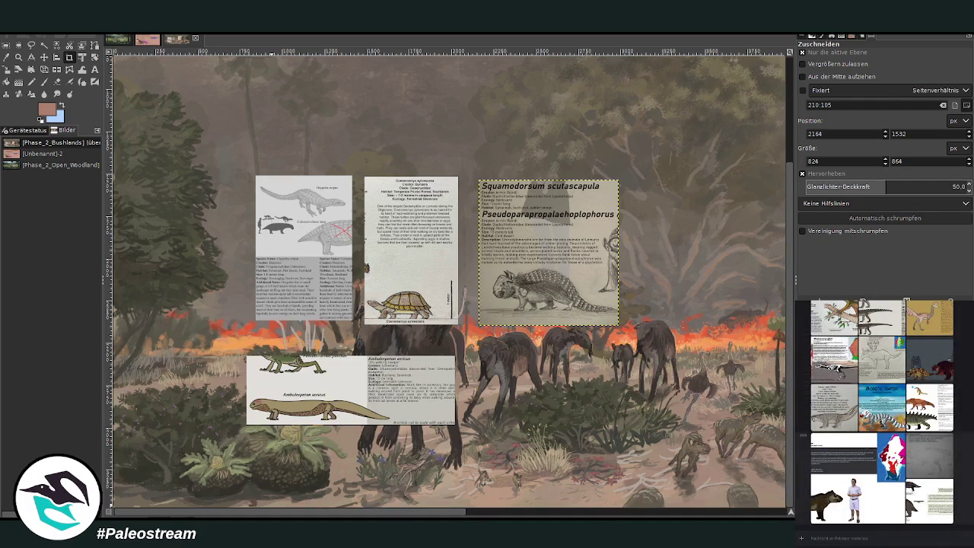
scroll(883, 411, "up", 3)
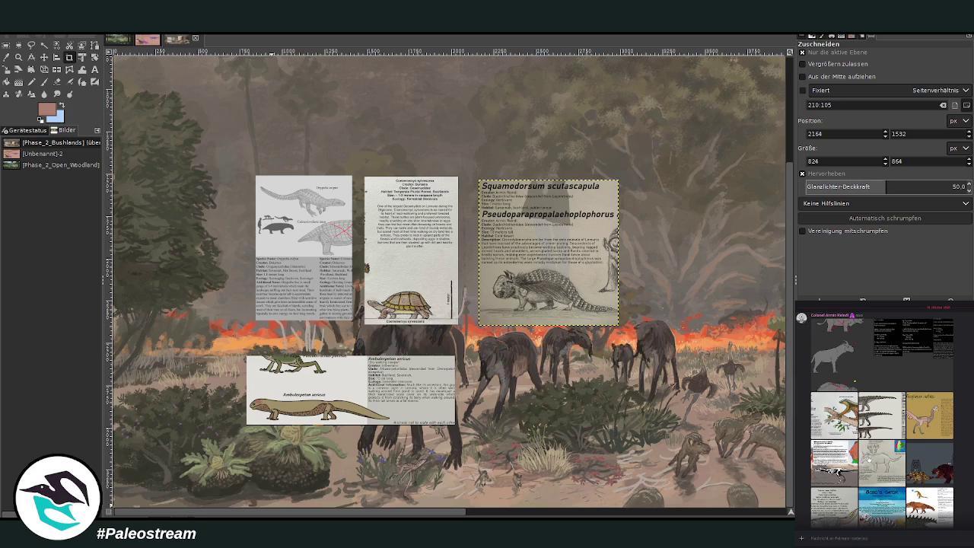
left_click(881, 463)
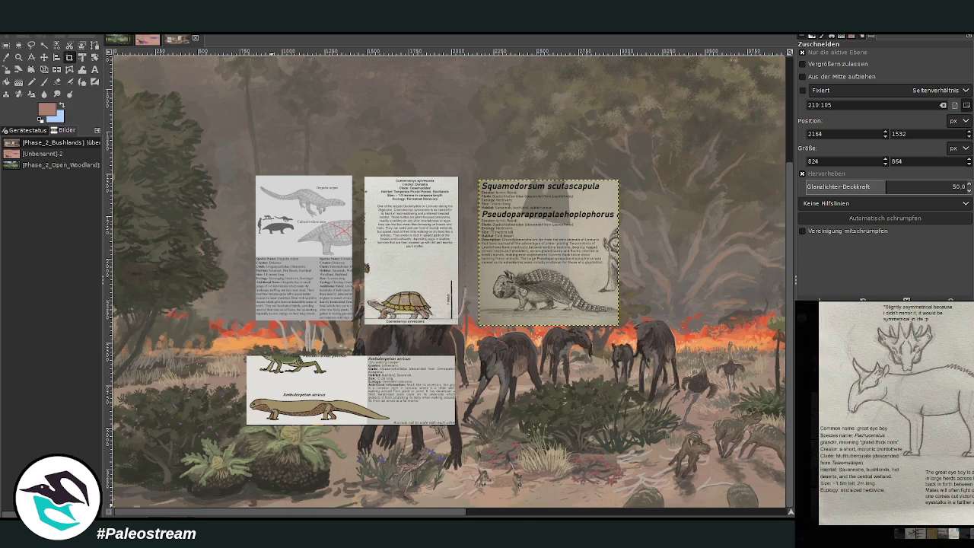
key("Escape")
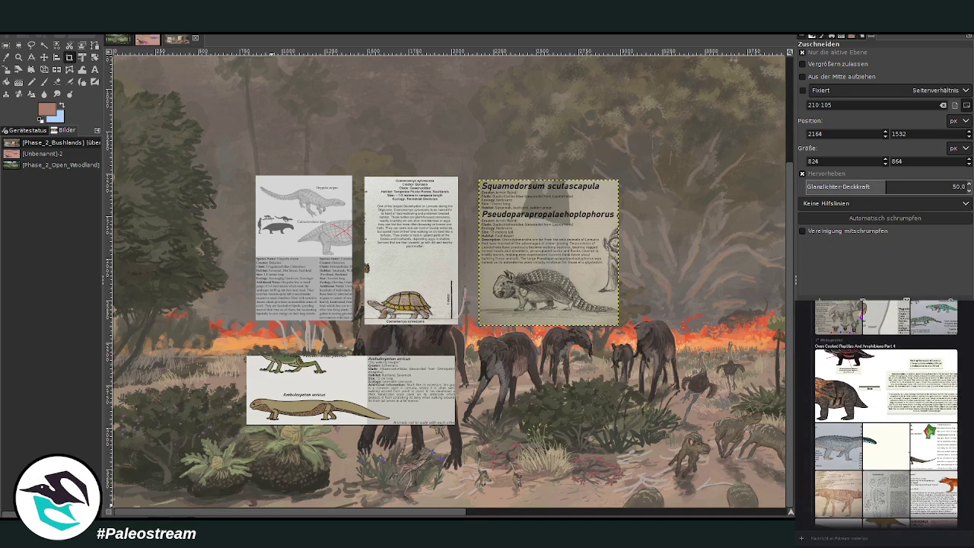
left_click(871, 403)
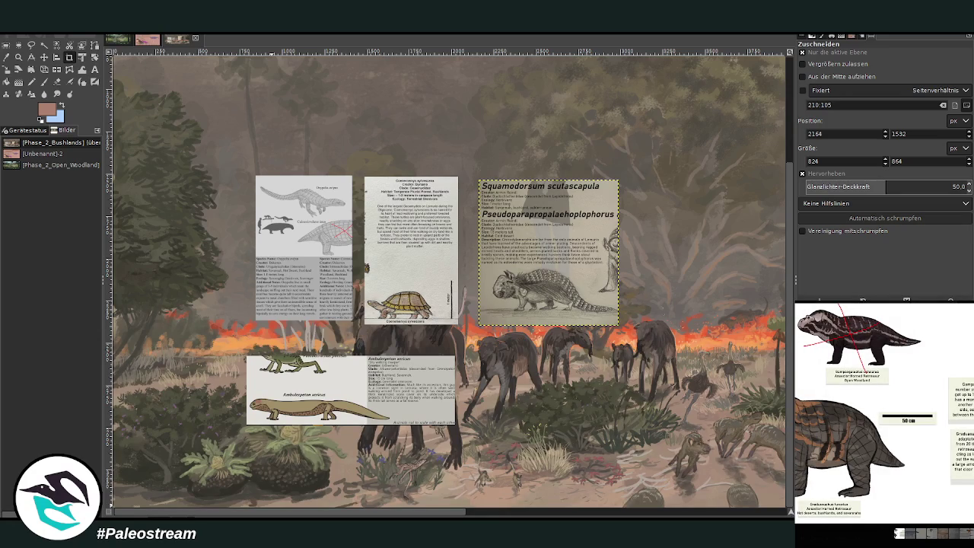
Close the reptile sheet and briefly view the dark-background ankylosaur image.
key("Escape")
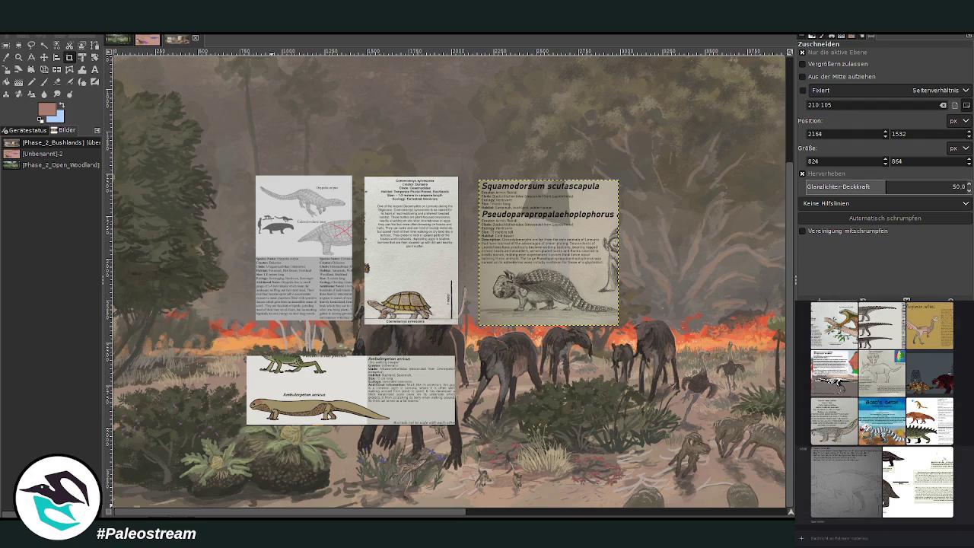
scroll(844, 373, "up", 2)
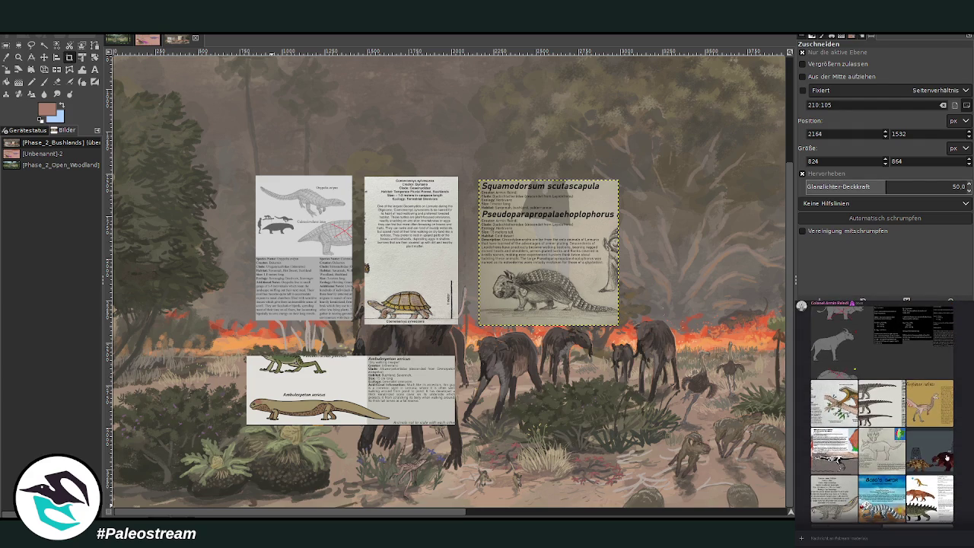
left_click(946, 456)
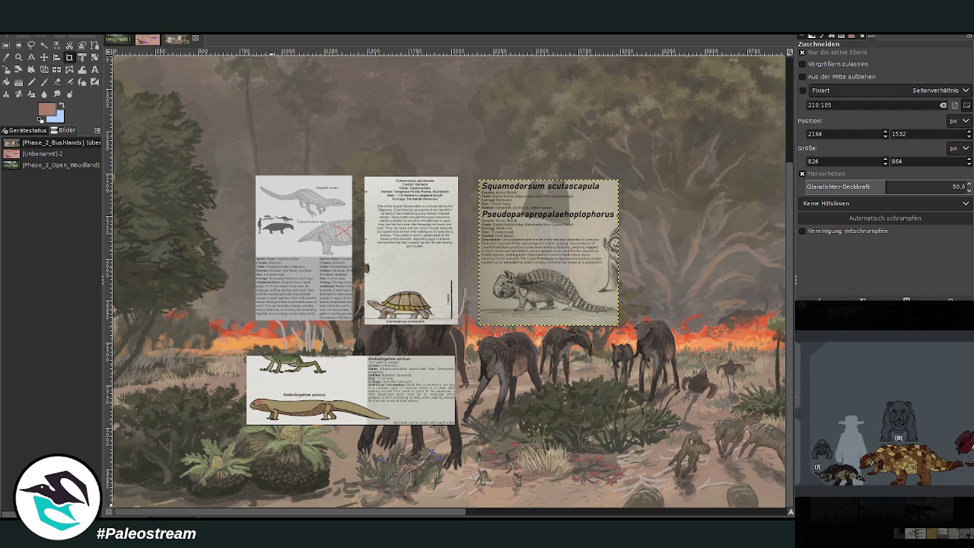
key("Escape")
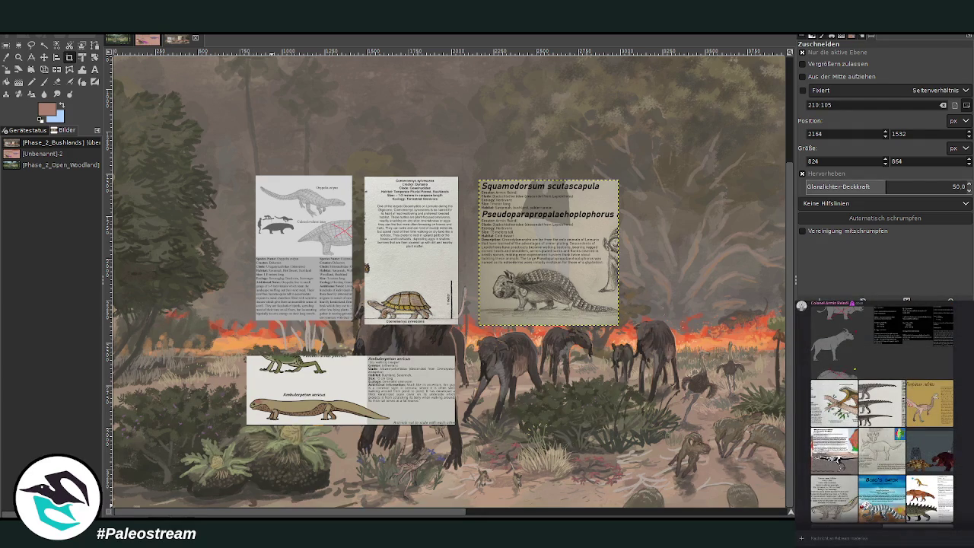
Briefly view and close the armadillo-like creature image and the dark armoured reptile sheet.
scroll(883, 411, "up", 2)
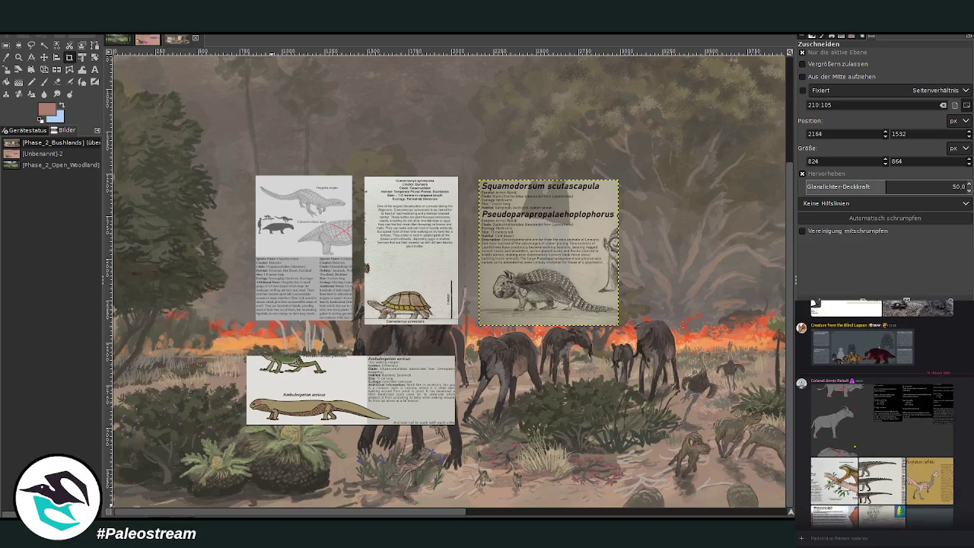
scroll(883, 410, "down", 3)
scroll(882, 411, "down", 2)
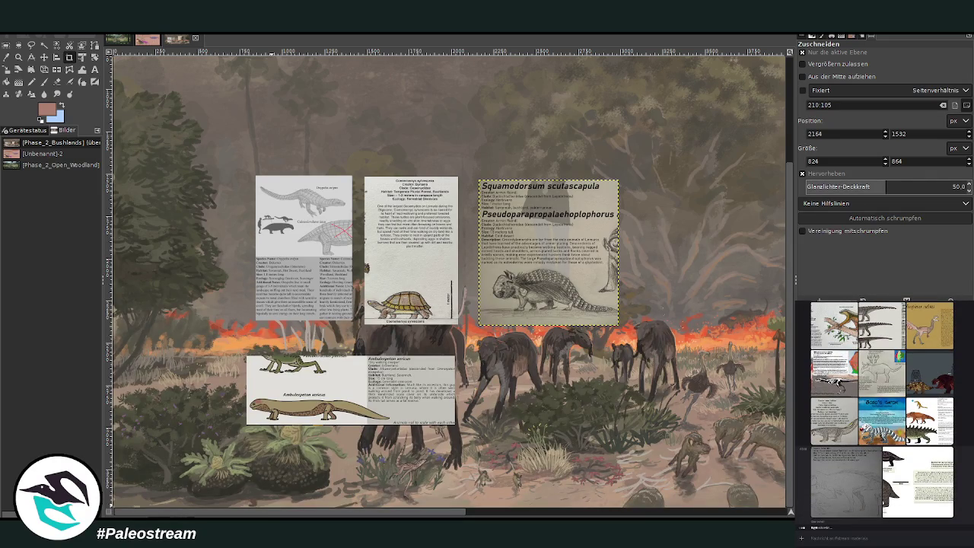
scroll(882, 410, "down", 3)
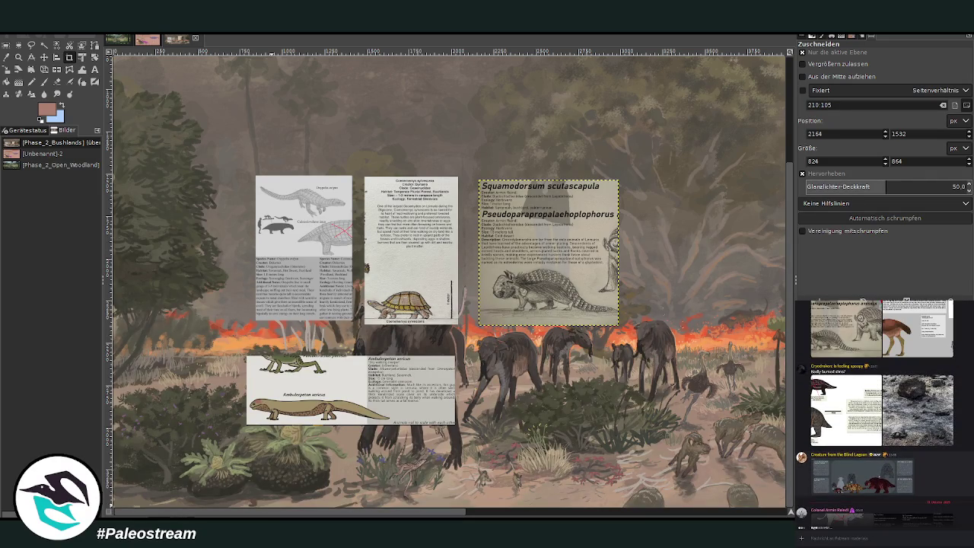
scroll(882, 411, "up", 2)
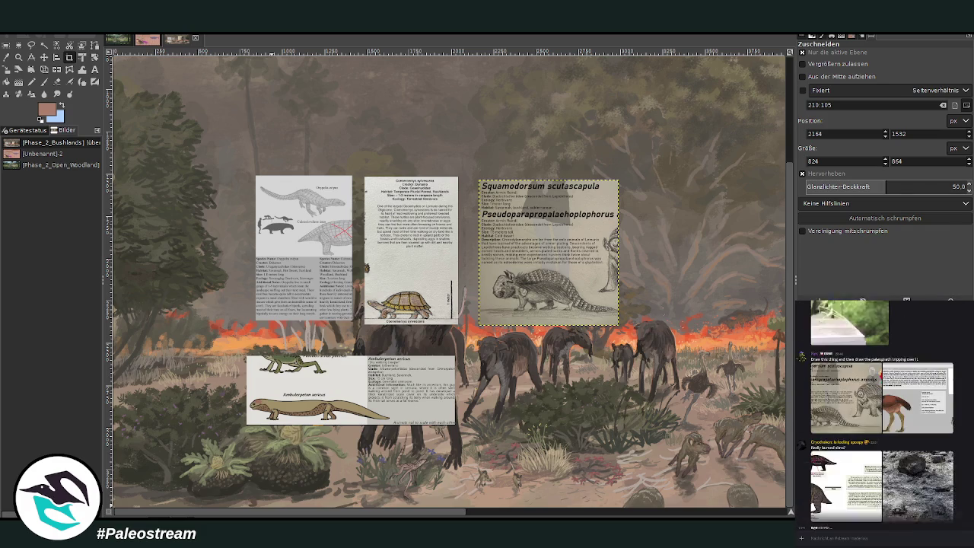
left_click(843, 457)
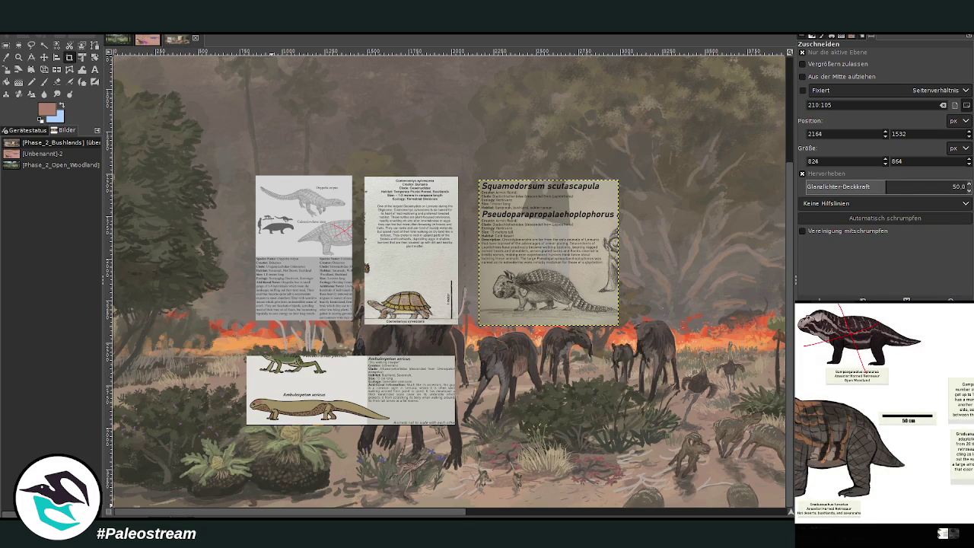
key("Escape")
scroll(882, 411, "down", 3)
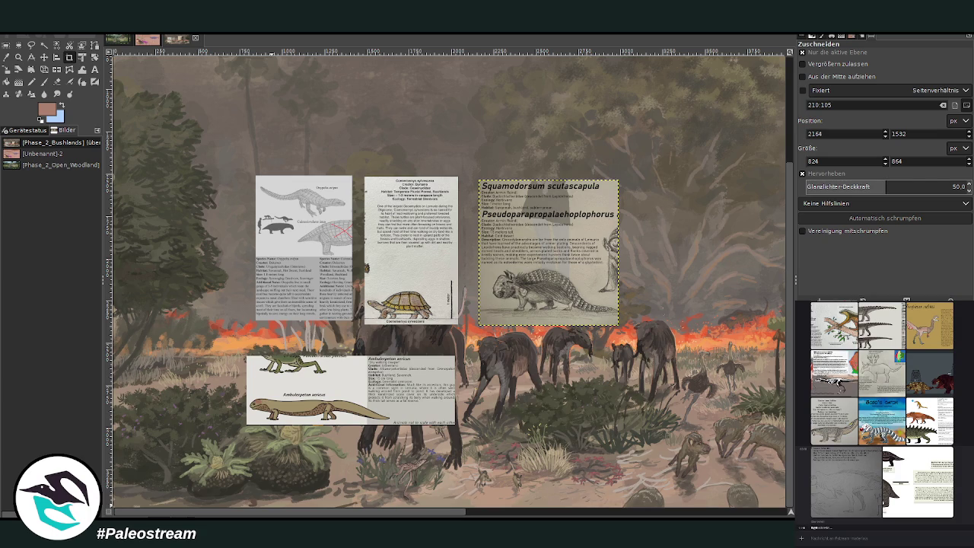
left_click(909, 490)
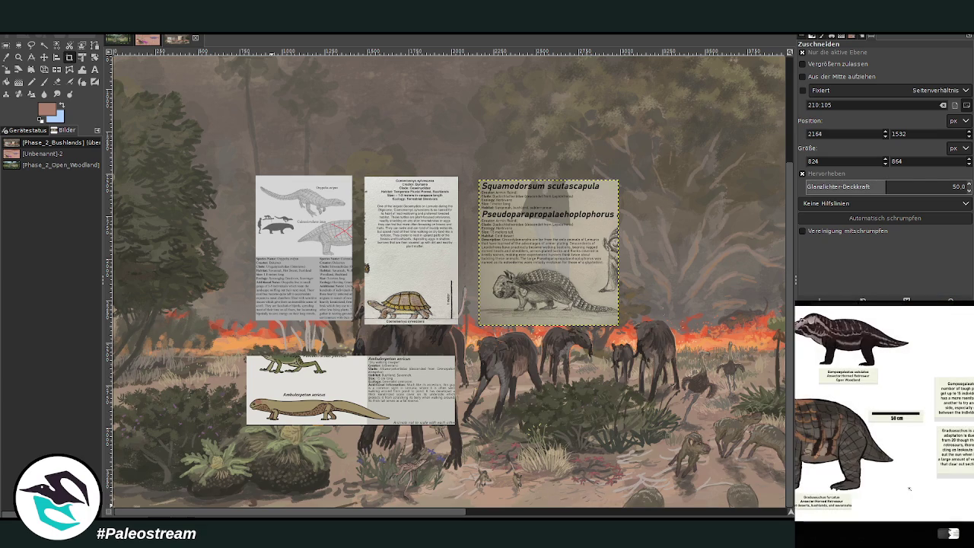
left_click(811, 542)
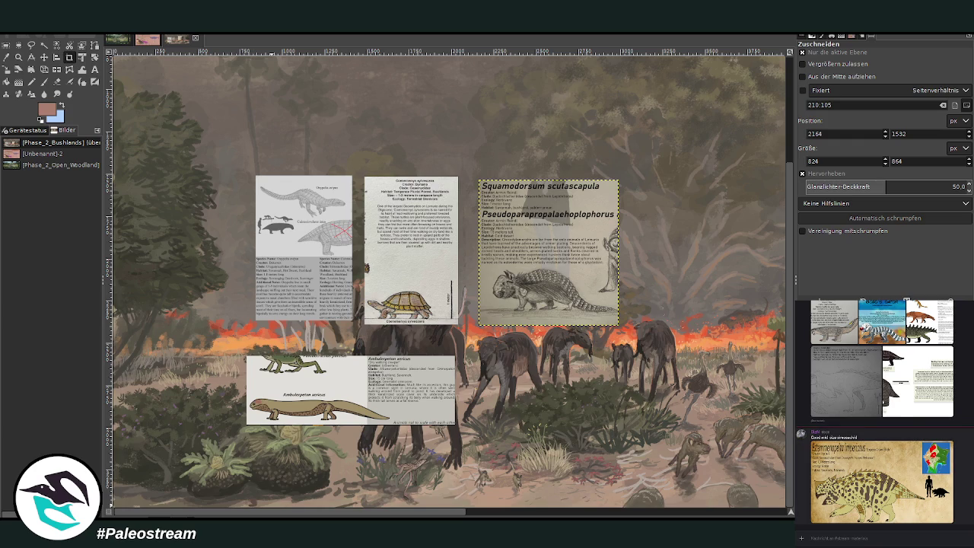
Briefly view the Creature from the Blind Lagoon image in the chat.
scroll(882, 411, "up", 3)
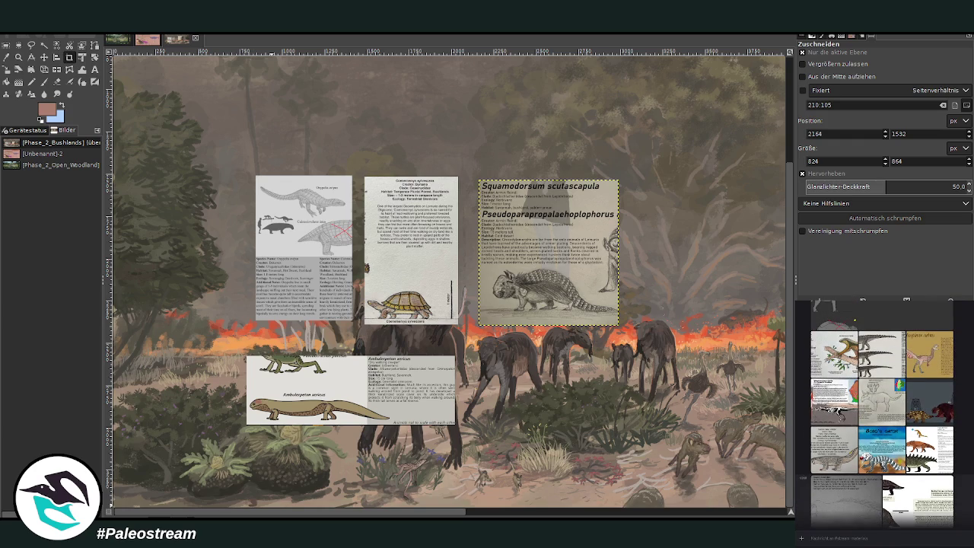
scroll(883, 411, "down", 3)
scroll(883, 411, "down", 3)
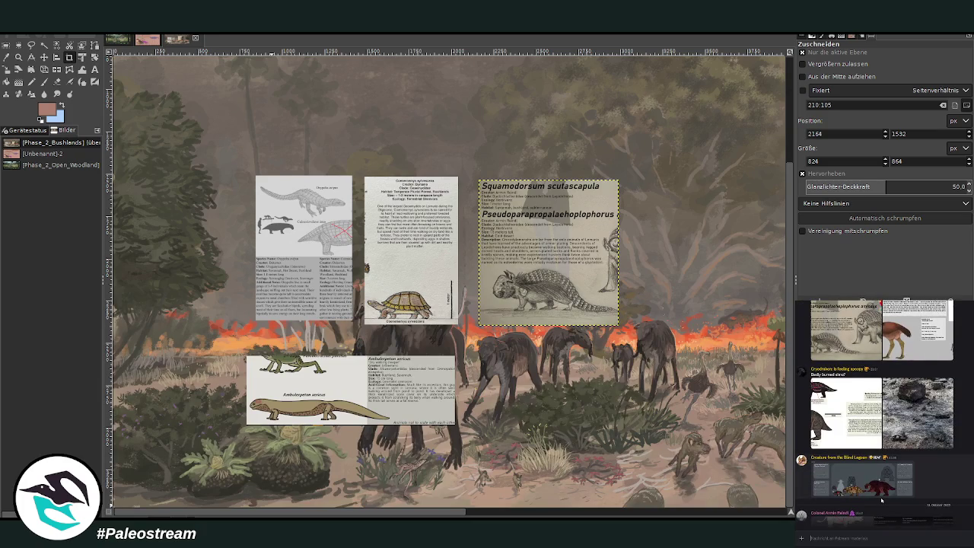
left_click(862, 478)
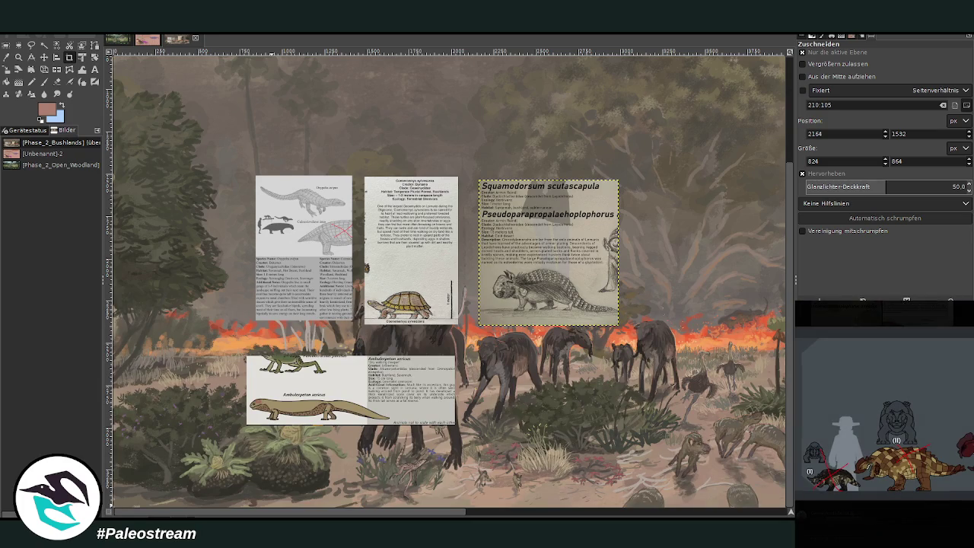
key("Escape")
Scroll up through the chat and briefly view another posted reference image.
scroll(882, 411, "down", 2)
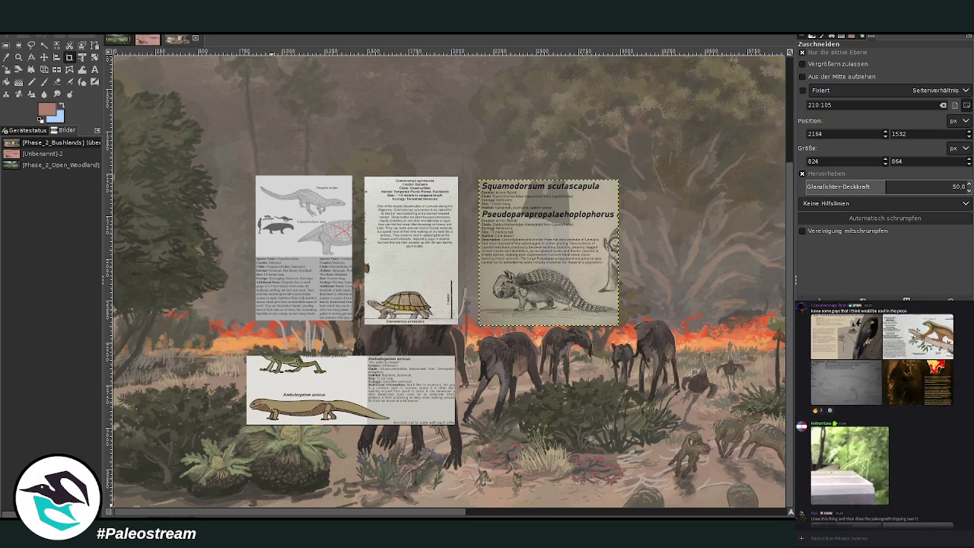
scroll(883, 410, "up", 5)
scroll(883, 410, "up", 2)
scroll(882, 411, "up", 2)
scroll(882, 410, "up", 2)
scroll(882, 411, "up", 2)
scroll(882, 410, "up", 2)
scroll(882, 410, "up", 2)
scroll(883, 411, "up", 2)
scroll(883, 411, "up", 1)
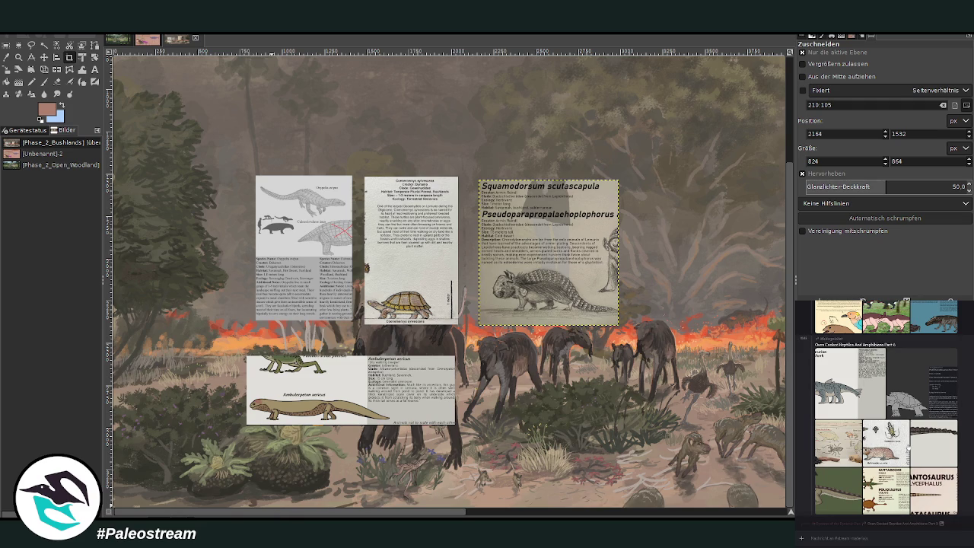
left_click(936, 451)
key("Escape")
Find the retrosaur card, copy its image, and close the full-size viewer.
scroll(885, 414, "up", 2)
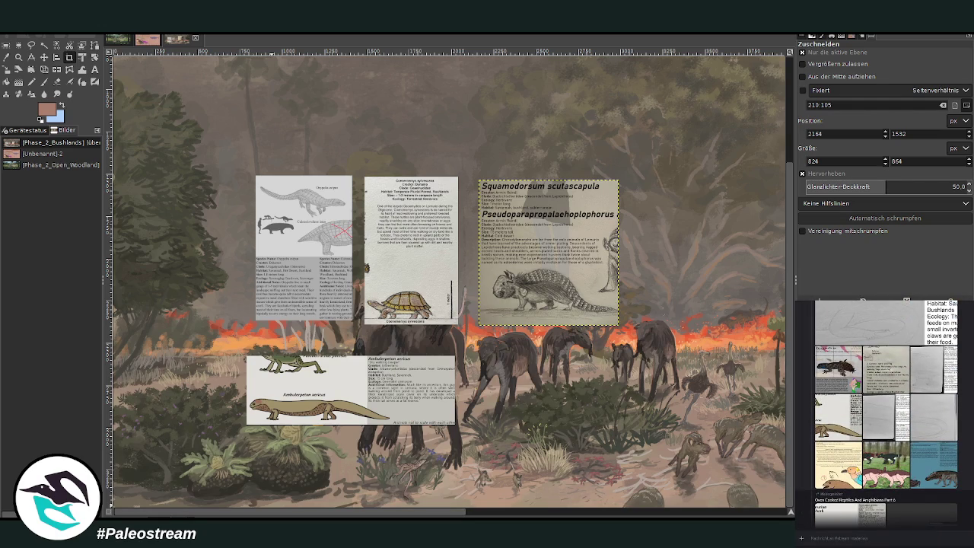
scroll(885, 414, "up", 1)
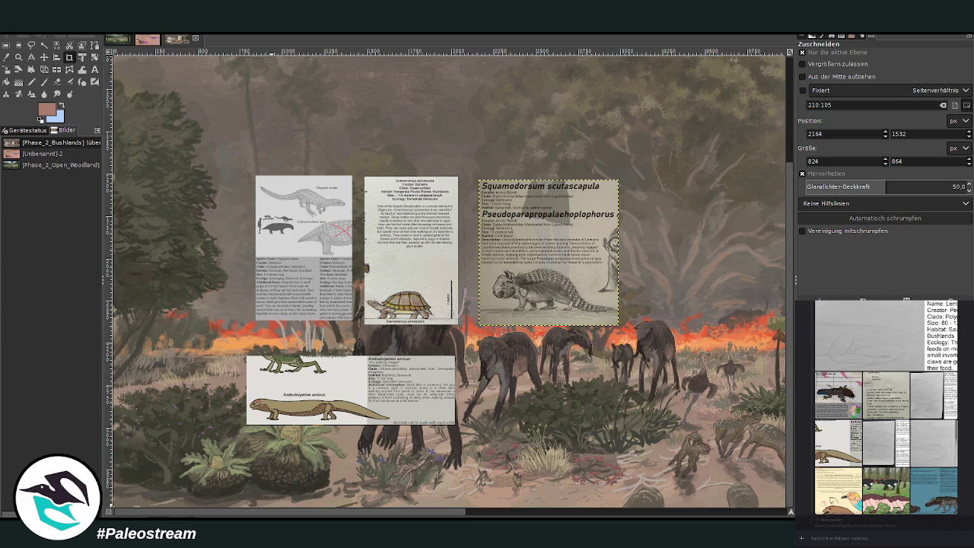
scroll(885, 414, "up", 5)
scroll(885, 413, "up", 1)
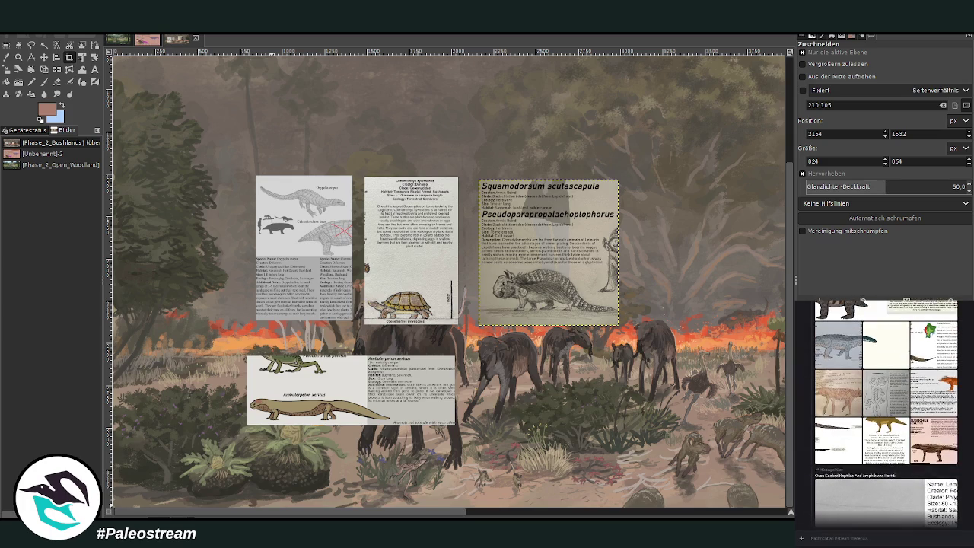
scroll(885, 414, "up", 2)
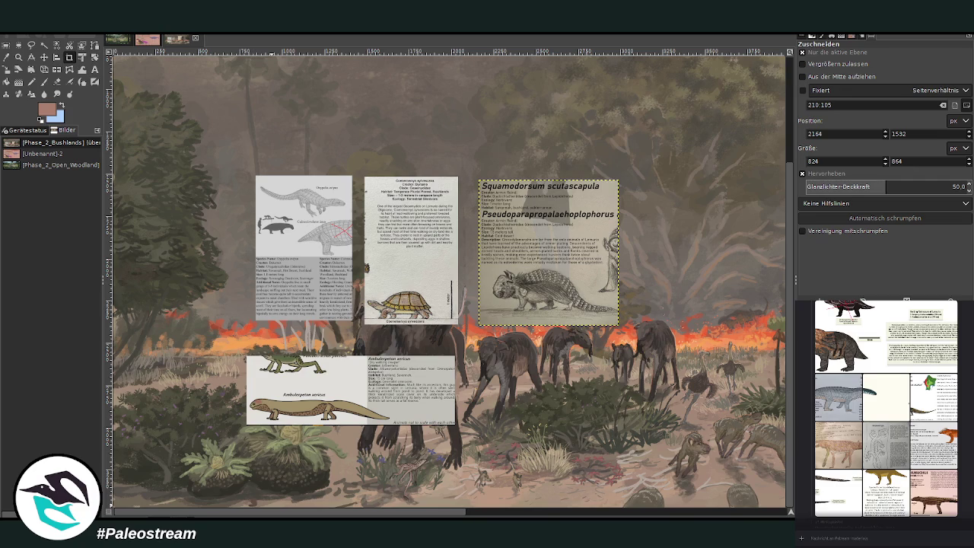
left_click(860, 335)
right_click(881, 448)
left_click(884, 448)
key("Escape")
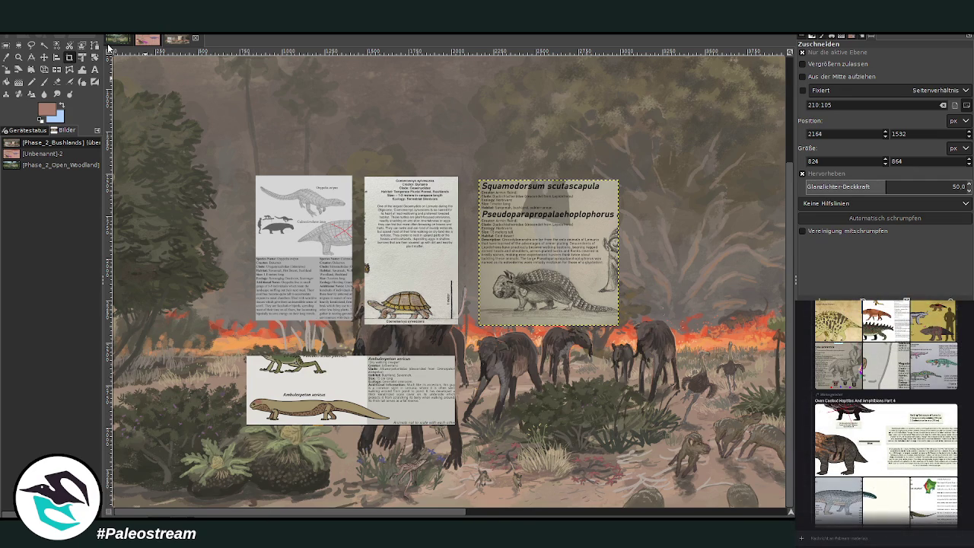
Paste the copied retrosaur card into the size-chart image.
left_click(152, 41)
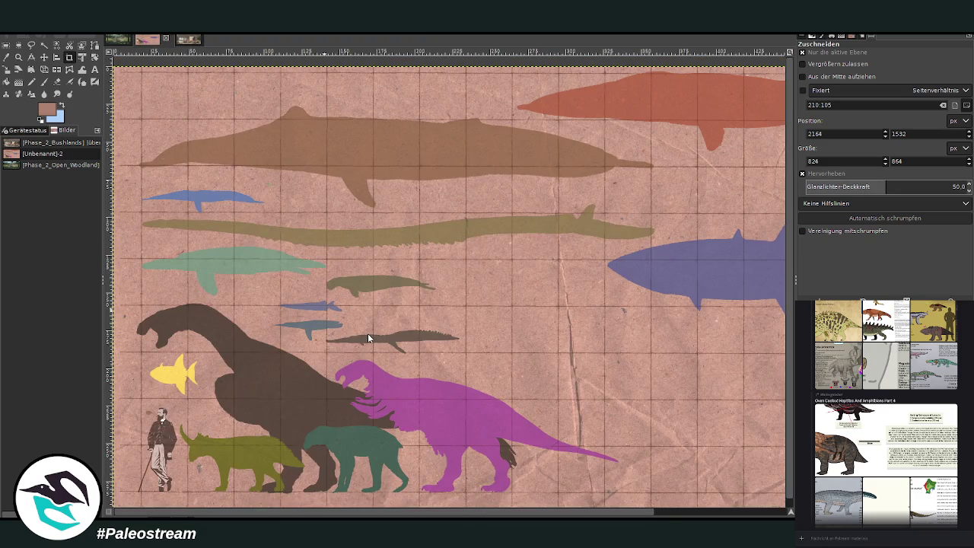
left_click(617, 369)
key("ctrl+v")
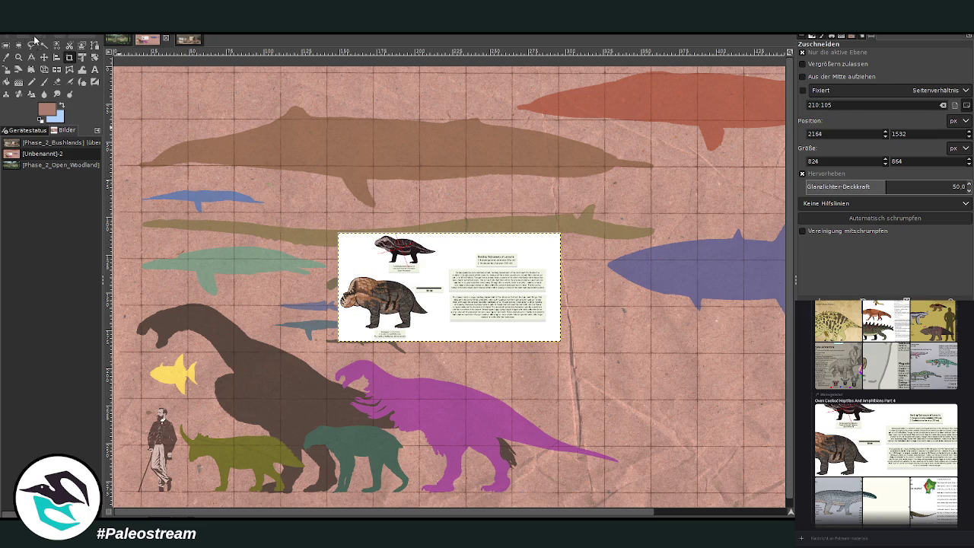
Crop the card to the Graduasuchus furcatus drawing and 50 cm bar, then select its white background.
left_click(18, 57)
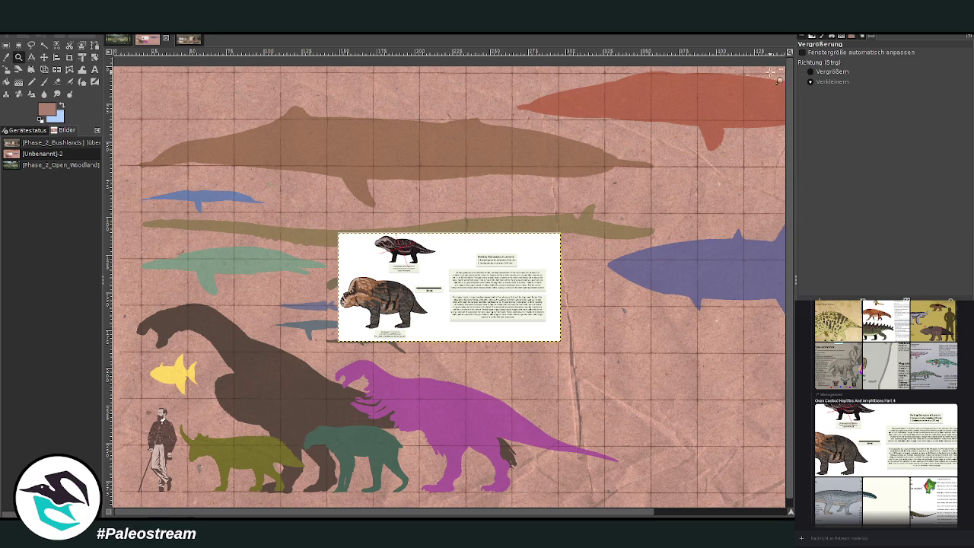
left_click_drag(329, 243, 490, 346)
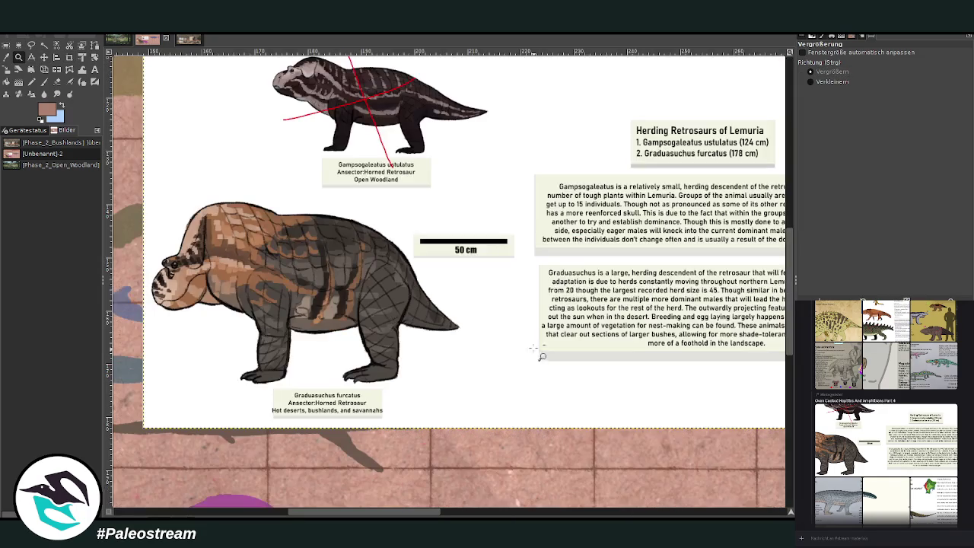
left_click(70, 57)
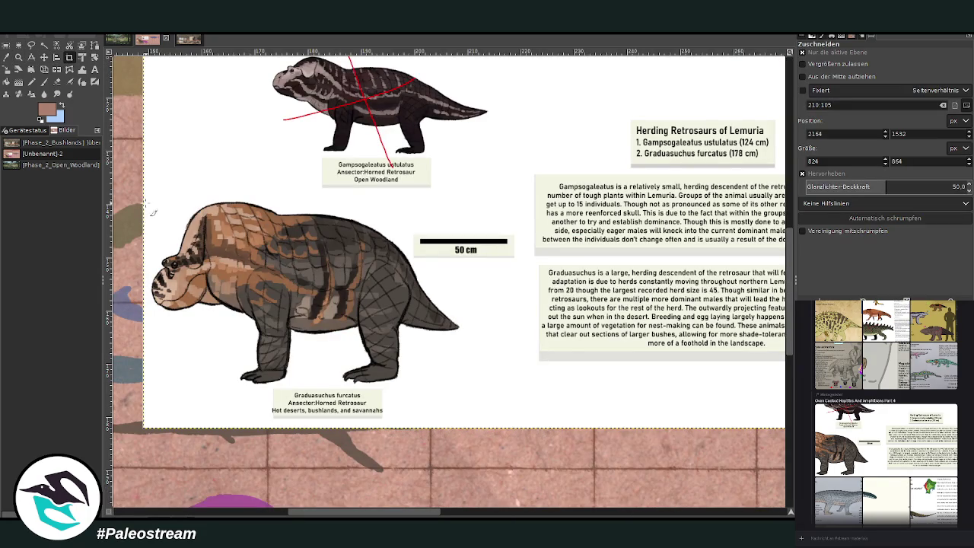
left_click_drag(149, 199, 521, 428)
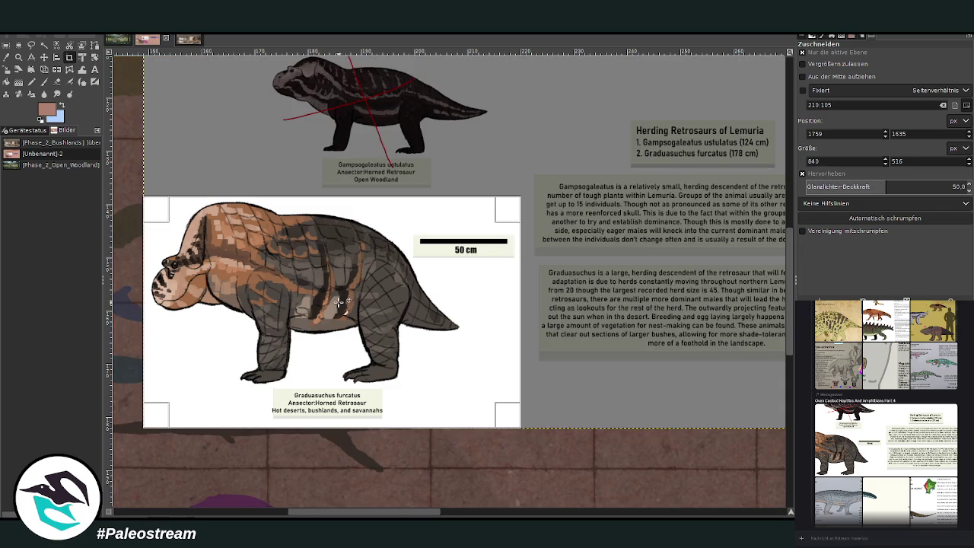
left_click(341, 308)
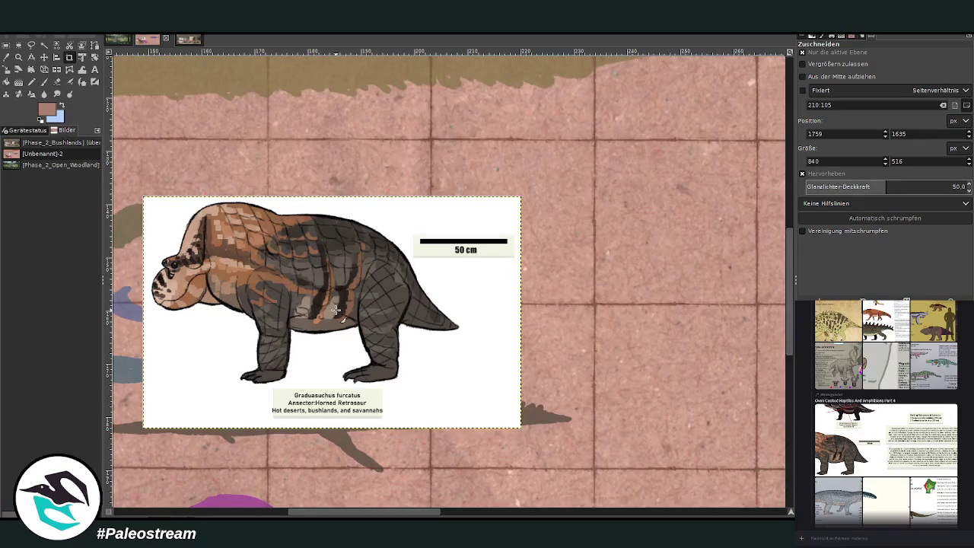
left_click(43, 45)
left_click(418, 219)
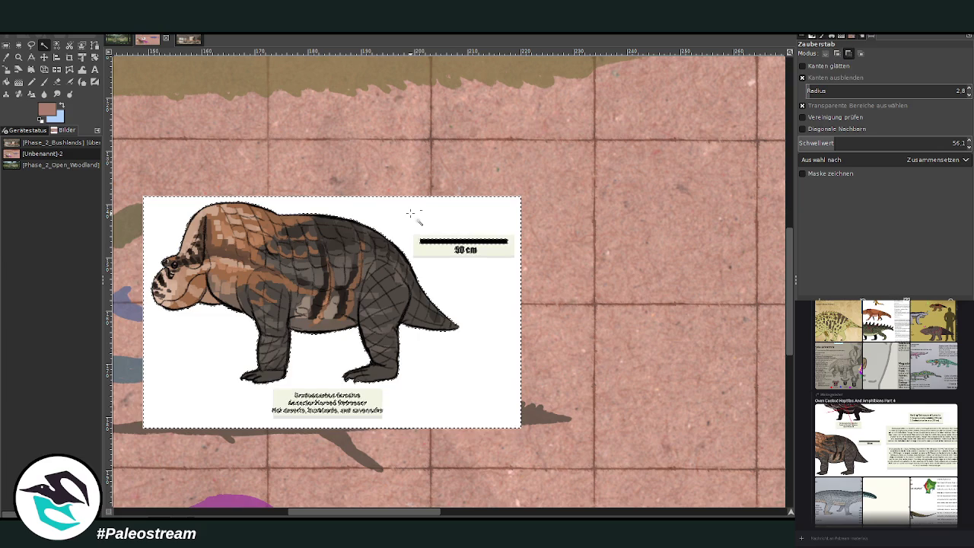
Delete the white background, erase the caption with a size-124 eraser, and move the cutout lower-left.
key("Delete")
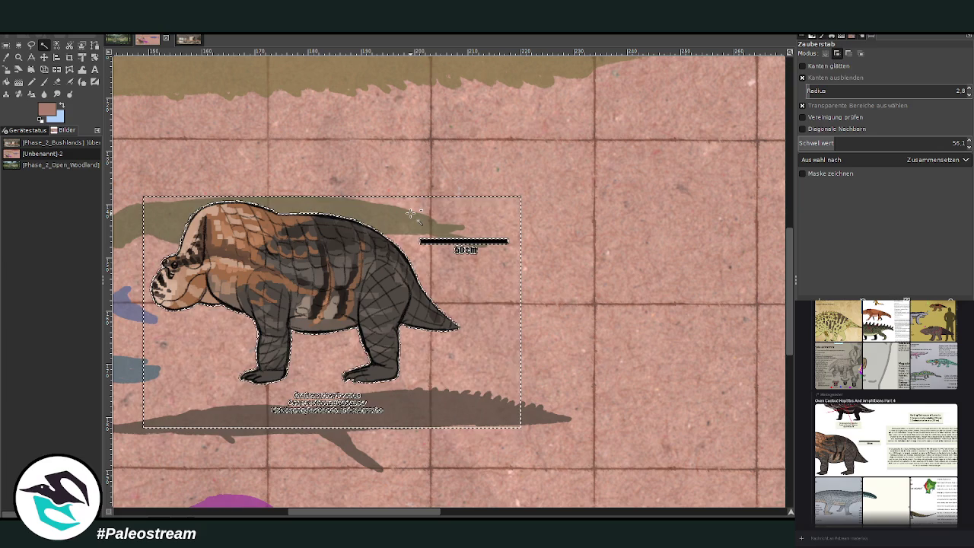
key("Delete")
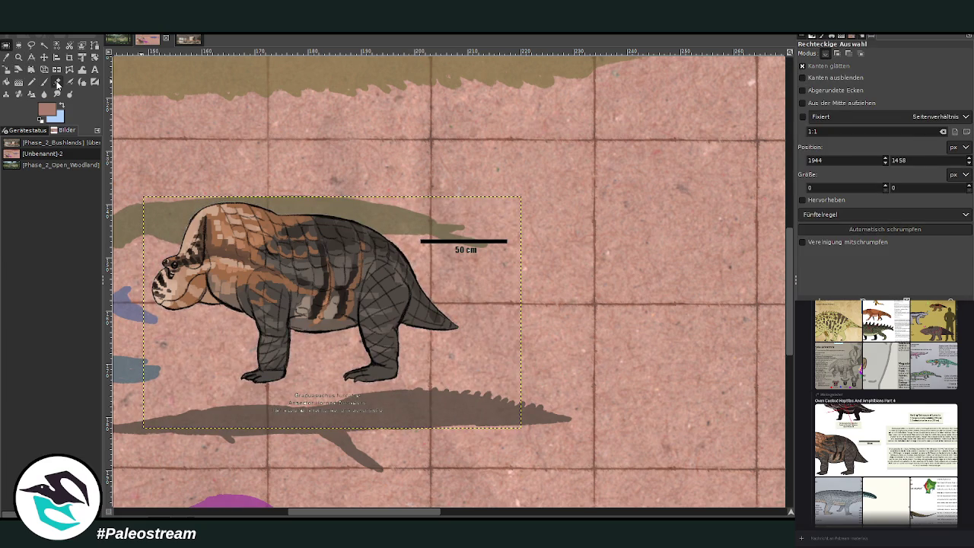
left_click(57, 82)
left_click_drag(837, 108, 914, 108)
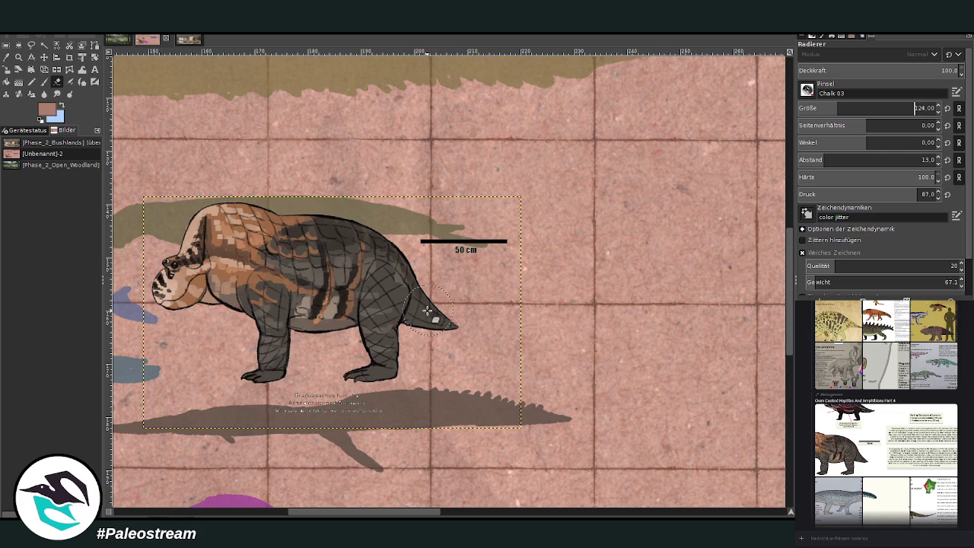
mouse_move(274, 419)
left_mouse_down()
mouse_move(337, 404)
mouse_move(380, 413)
mouse_move(337, 413)
left_mouse_up()
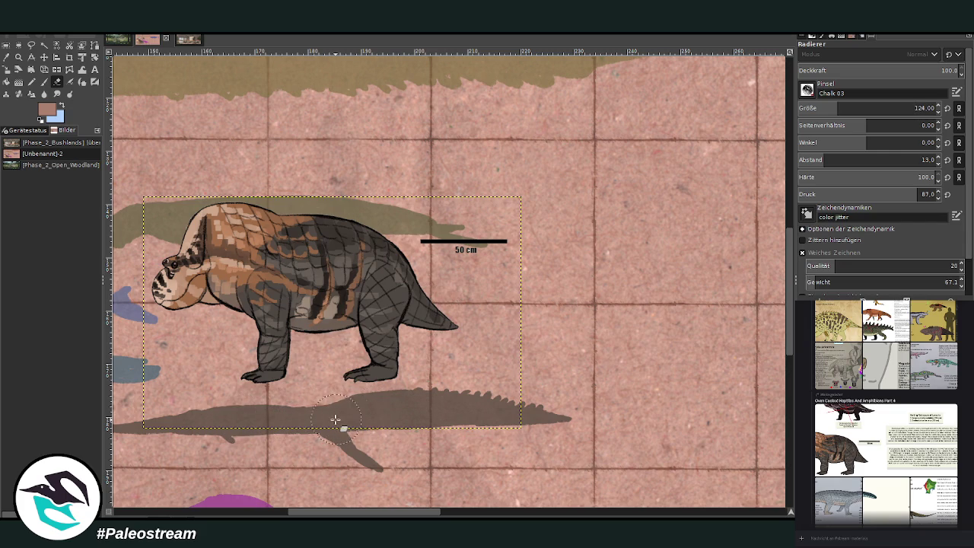
left_click(44, 57)
left_click_drag(304, 319, 177, 364)
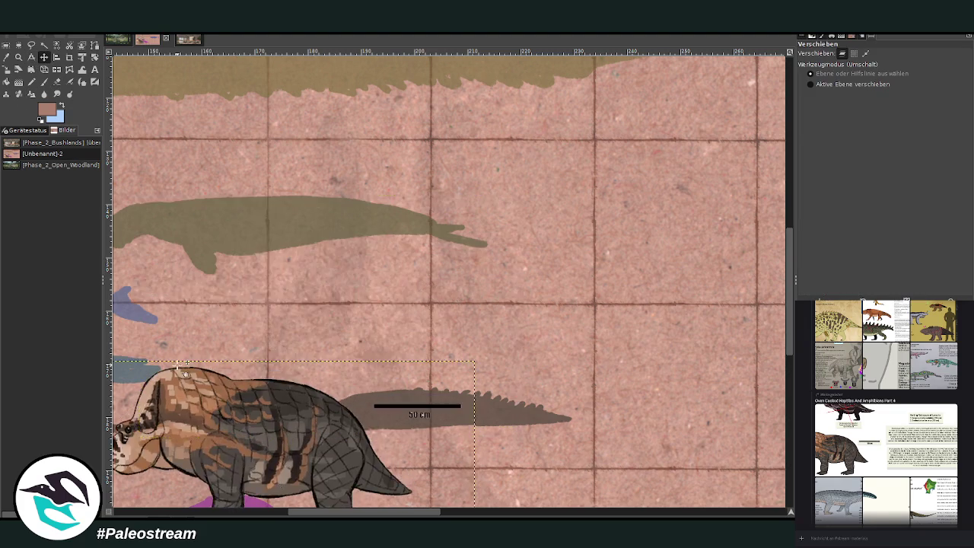
Position the Graduasuchus cutout beside the human figure on the chart.
left_click_drag(247, 132, 152, 471)
left_click_drag(294, 515, 119, 515)
left_click_drag(784, 466, 400, 468)
scroll(399, 468, "down", 5)
mouse_move(518, 270)
left_mouse_down()
mouse_move(350, 346)
mouse_move(273, 344)
left_mouse_up()
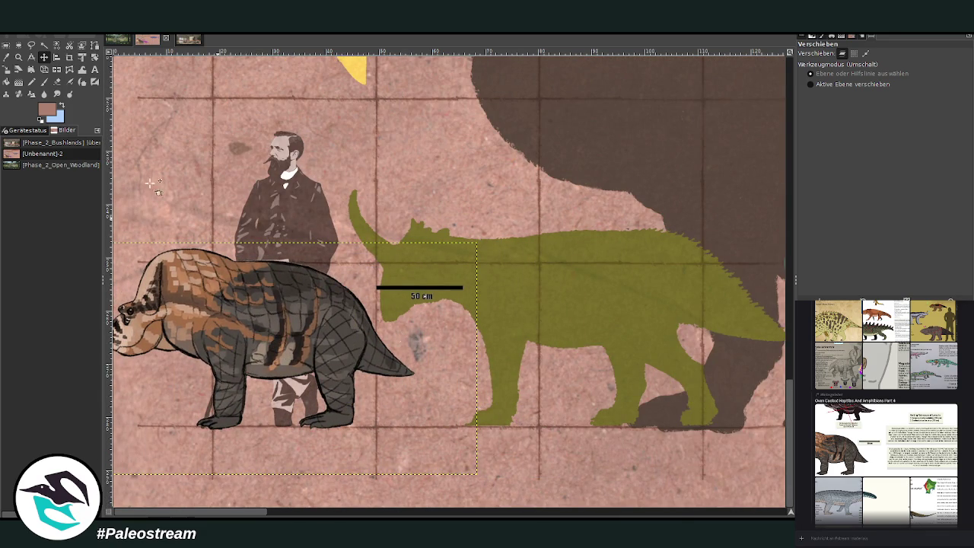
Place a vertical guide beside the cutout and clear the rectangular selection.
left_click(6, 44)
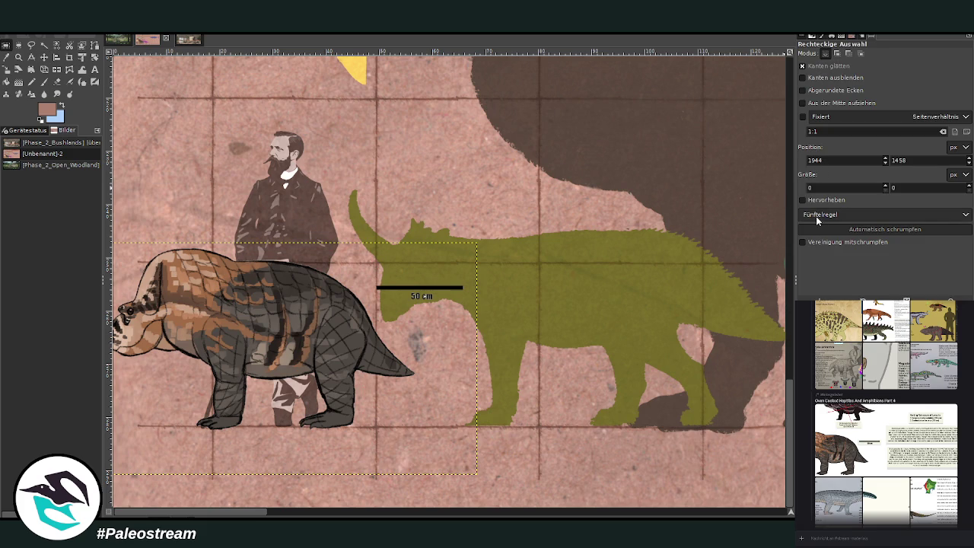
key("Up")
key("Up")
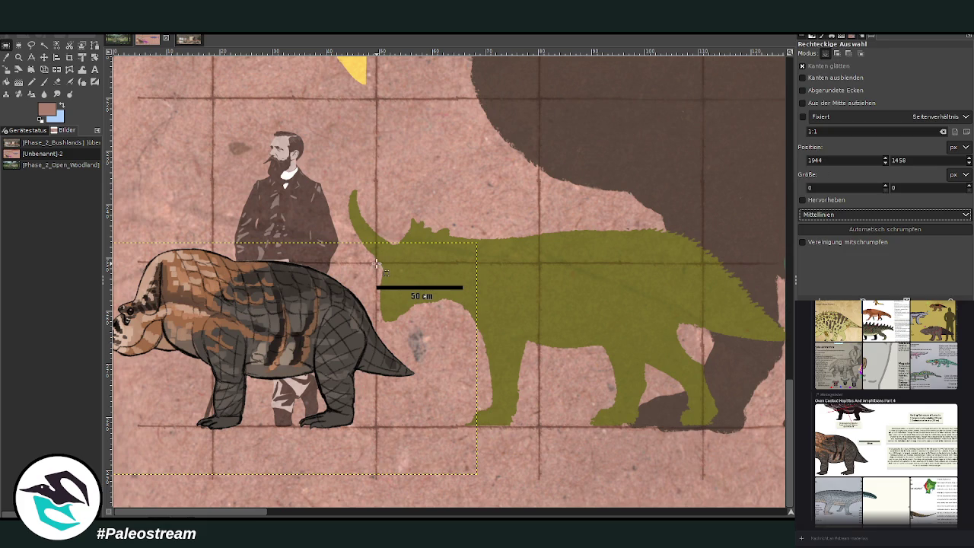
left_click_drag(375, 261, 539, 428)
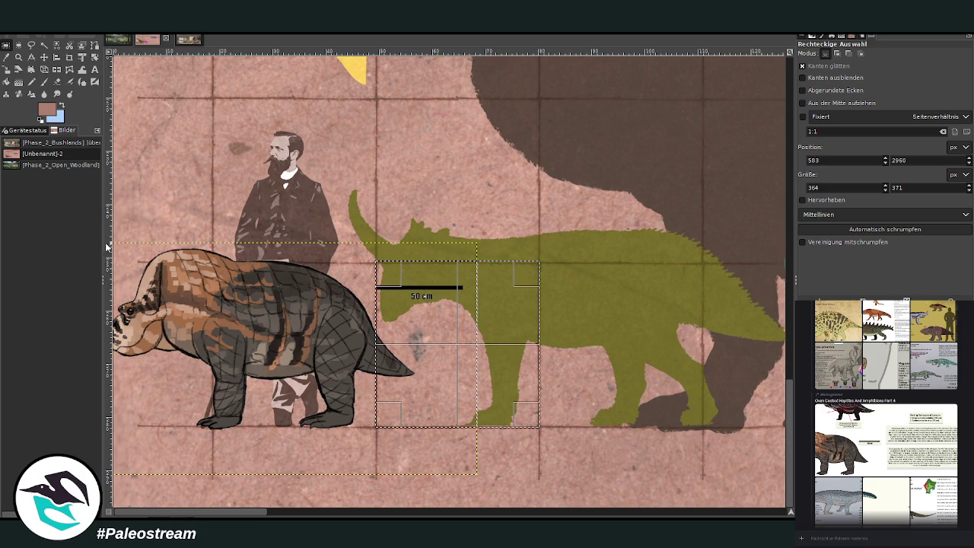
left_click_drag(109, 250, 458, 353)
left_click(620, 314)
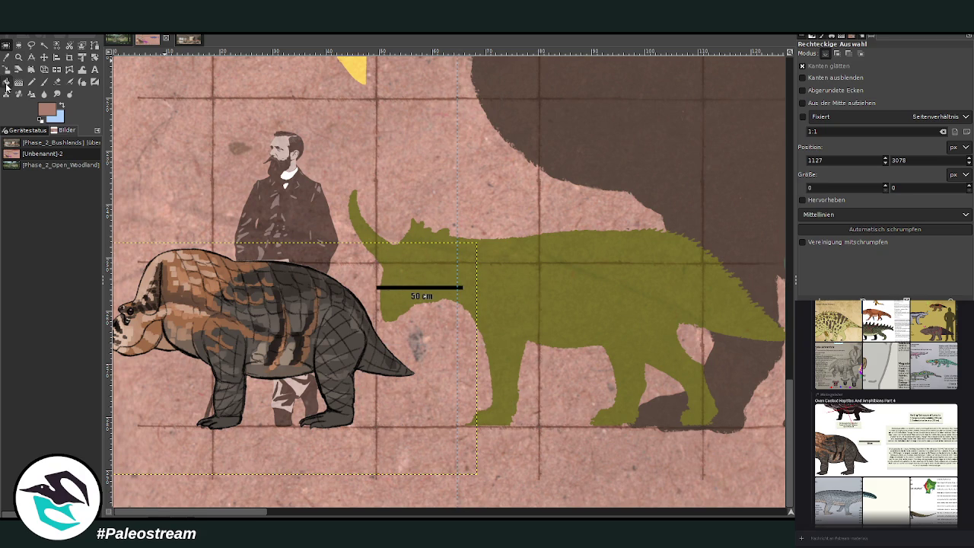
Scale the retrosaur drawing down to about 776 × 477 px, roughly 65.7 mm wide.
left_click(6, 70)
left_click(217, 263)
left_click_drag(217, 263, 226, 272)
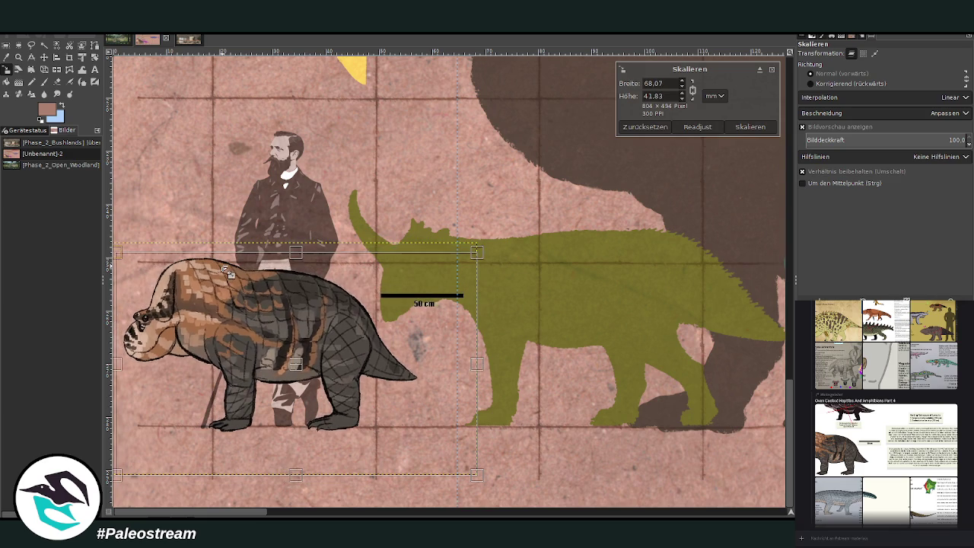
left_click_drag(440, 366, 433, 366)
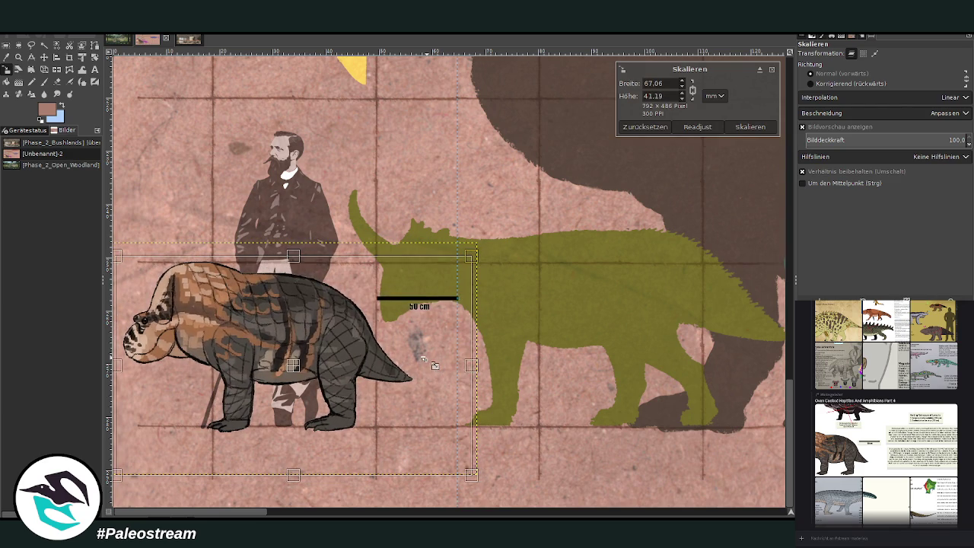
left_click_drag(235, 388, 424, 331)
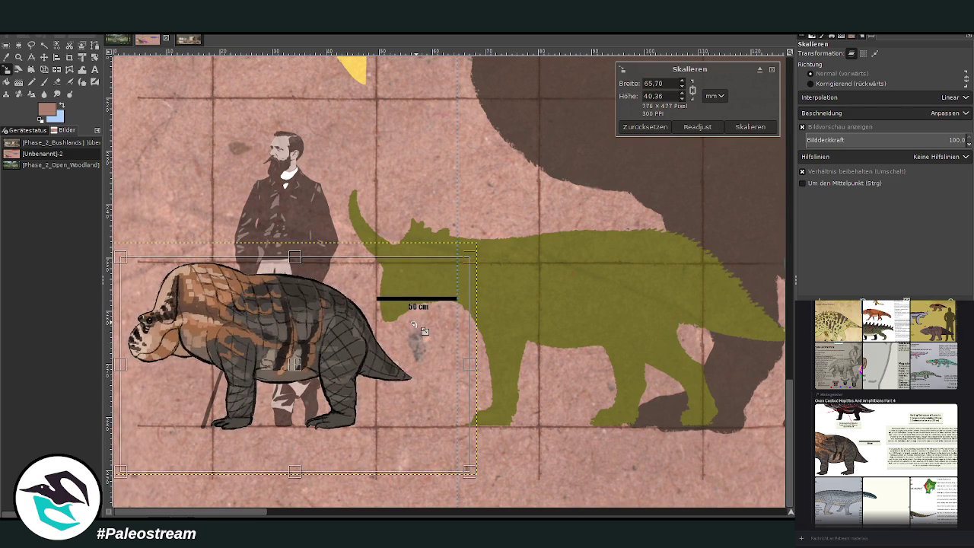
left_click(753, 127)
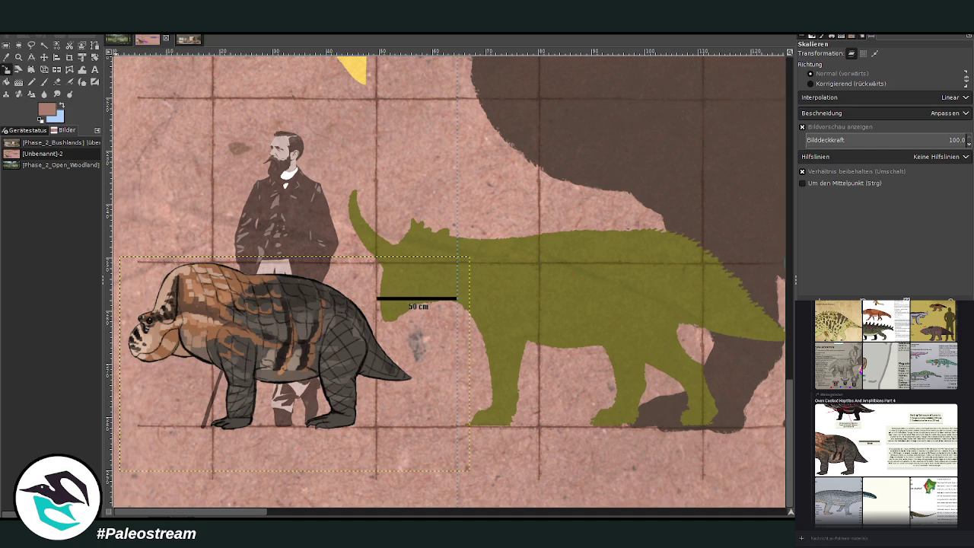
Darken the Graduasuchus layer to black with Curves, then bucket-fill it dark reddish-brown.
key("ctrl+m")
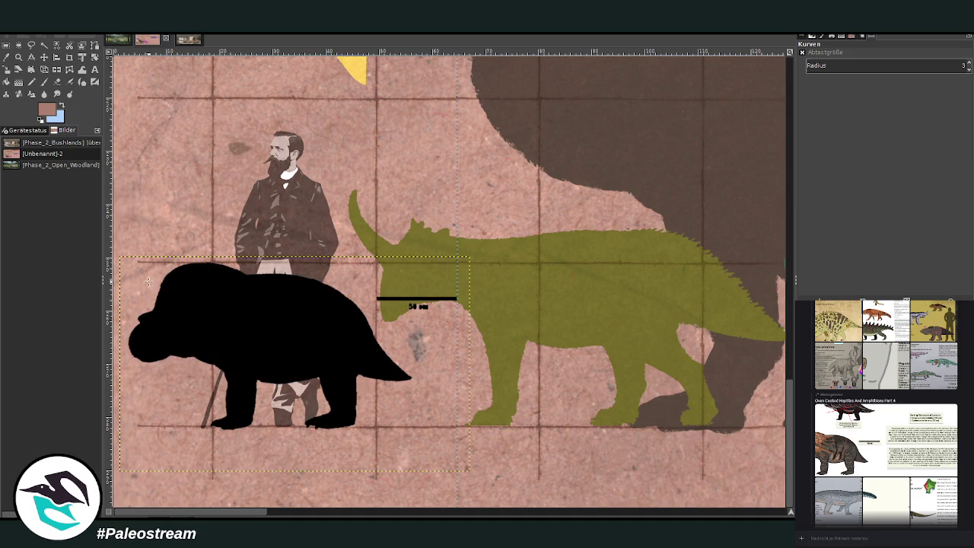
left_click(780, 242)
left_click(6, 82)
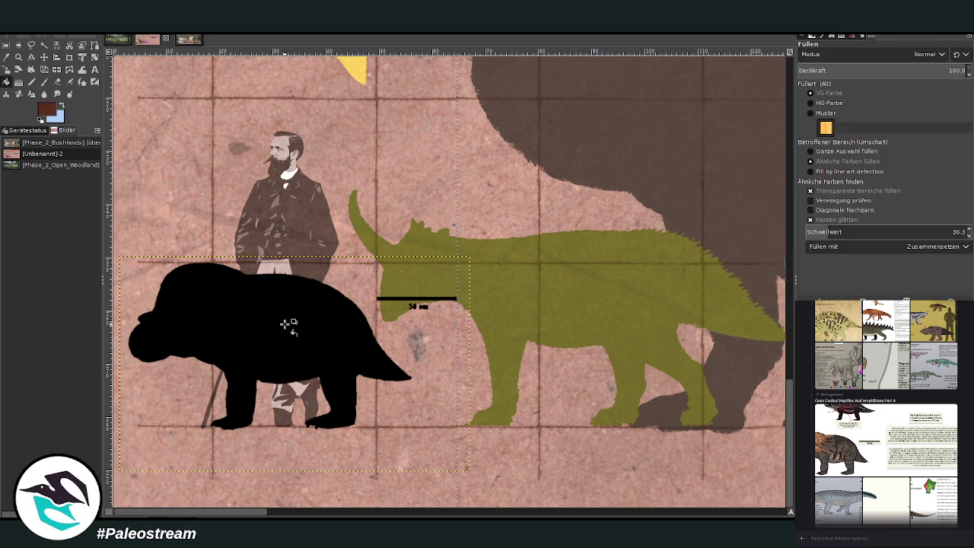
left_click(288, 324)
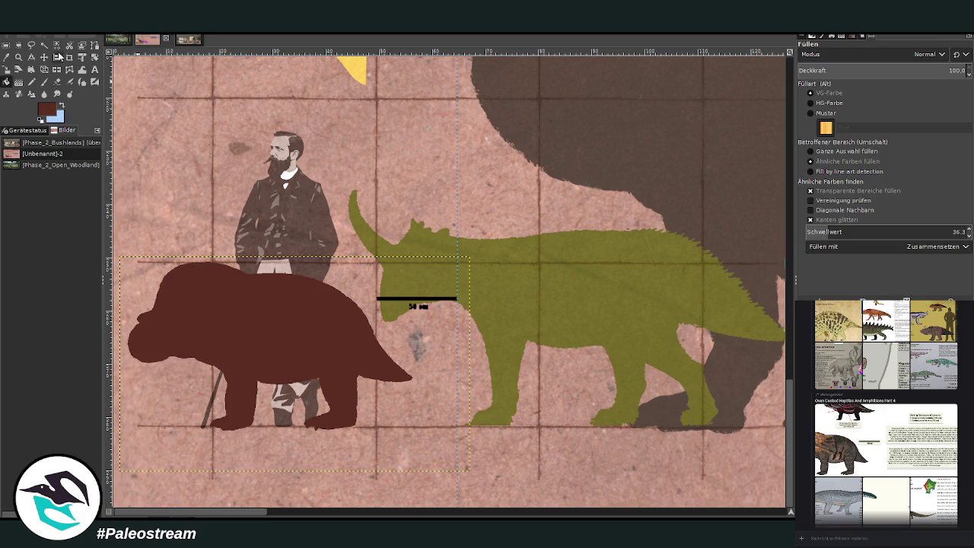
key("shift+e")
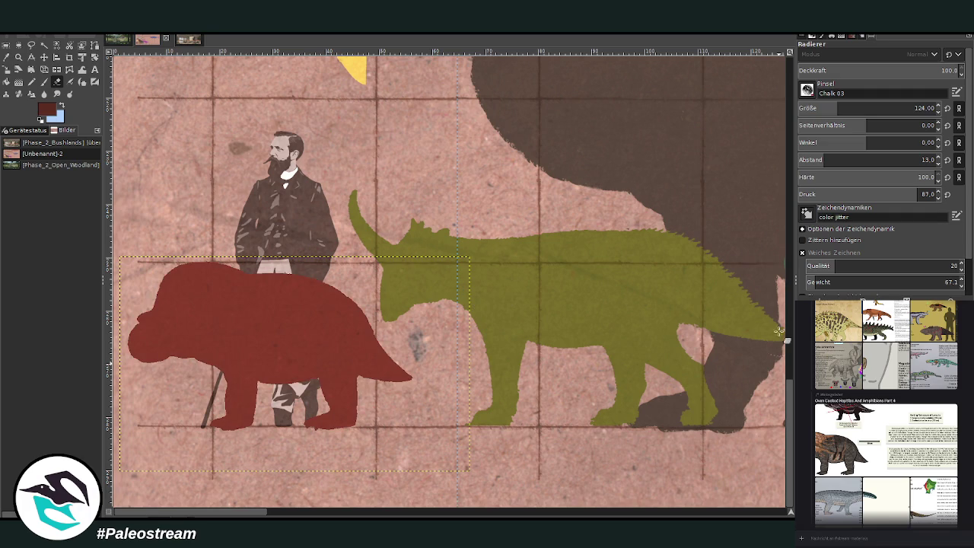
left_click(18, 57)
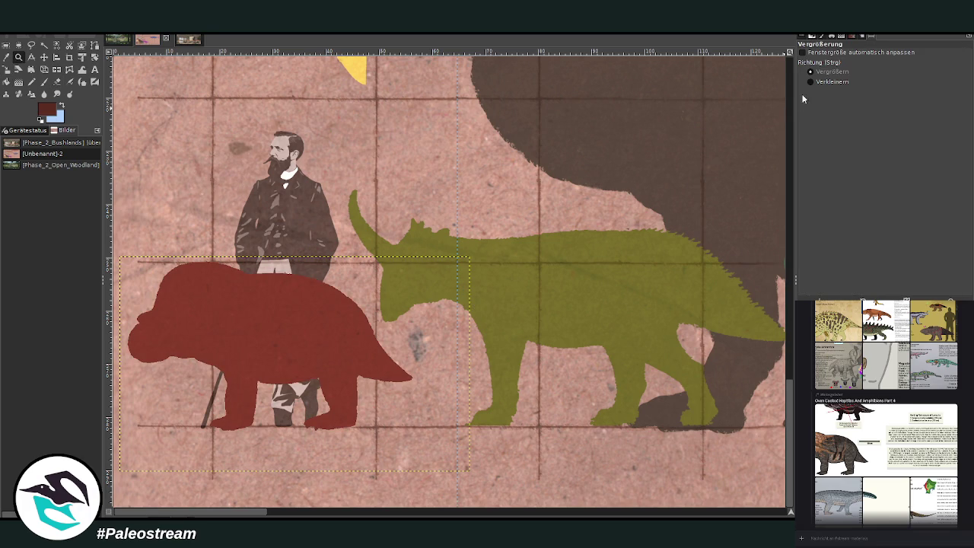
Zoom out and move the red silhouette into the lineup between the teal animal and magenta giant.
left_click(316, 202, "ctrl")
scroll(316, 199, "up", 3)
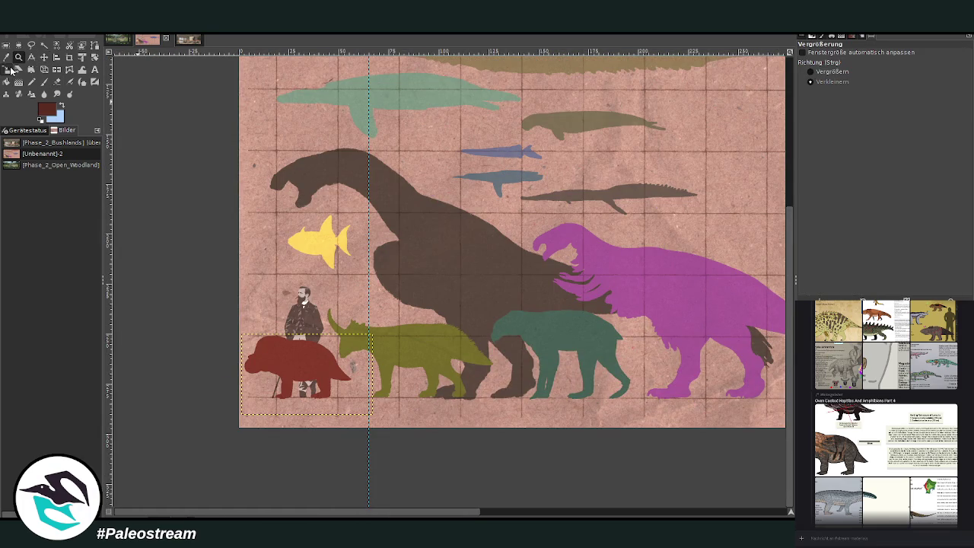
left_click(10, 68)
left_click(305, 373)
mouse_move(307, 374)
left_mouse_down()
mouse_move(716, 373)
mouse_move(693, 376)
mouse_move(701, 381)
left_mouse_up()
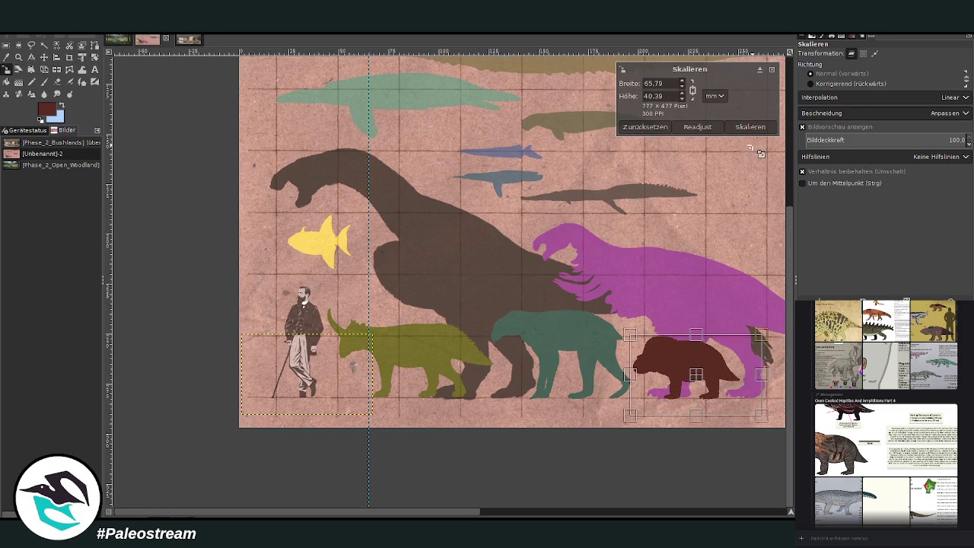
left_click(750, 126)
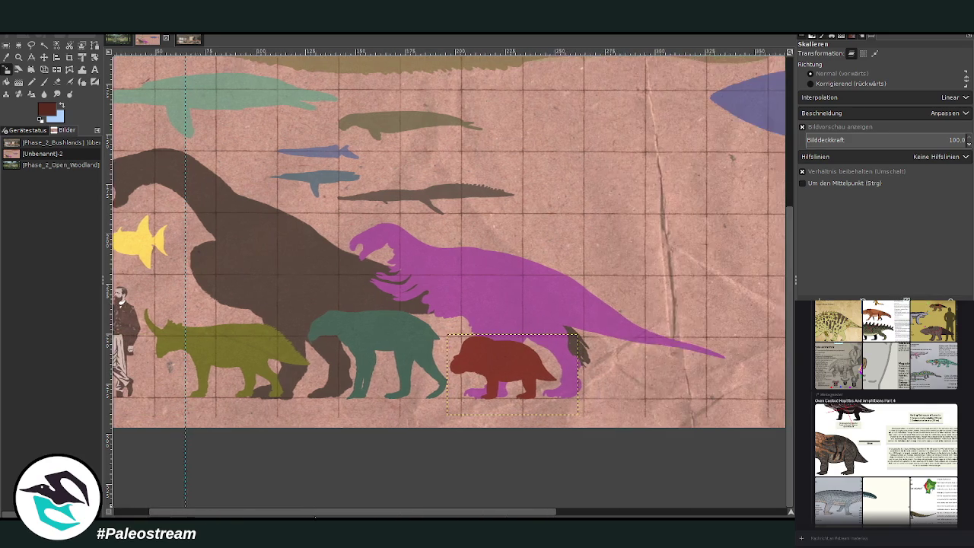
Make the full-canvas layer the active layer.
scroll(715, 404, "right", 5)
key("Page_Down")
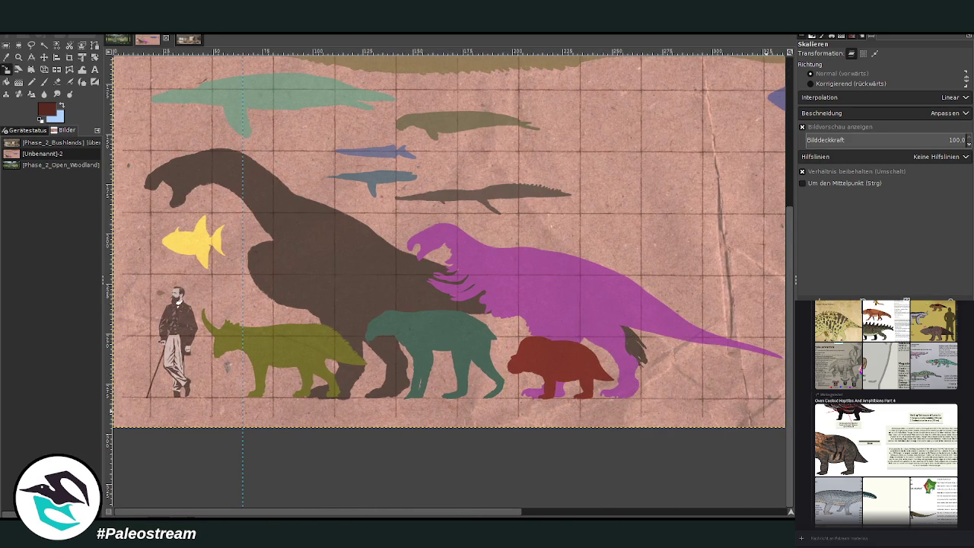
scroll(506, 399, "up", 8)
scroll(505, 398, "down", 5)
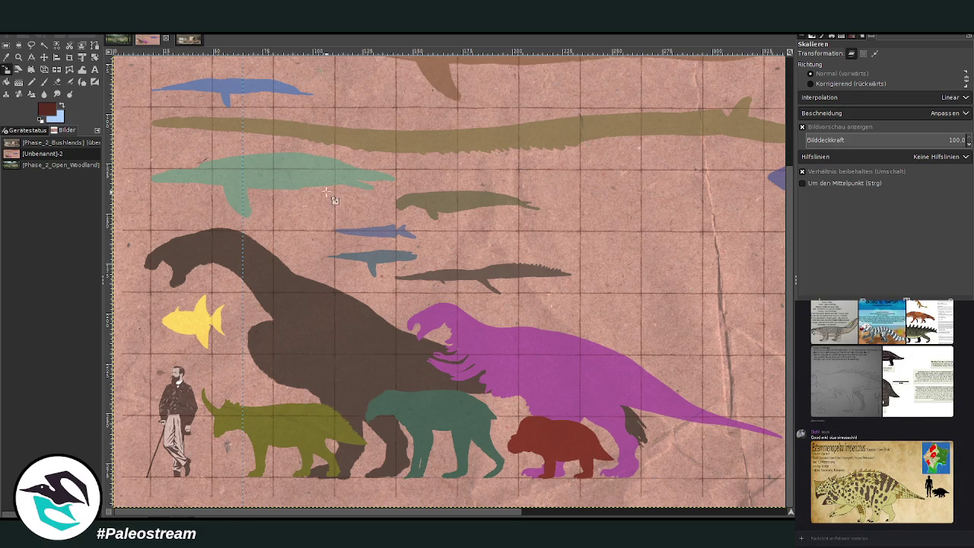
Display the Phase 2 bushland fire scene image with its creature info cards.
left_click(186, 36)
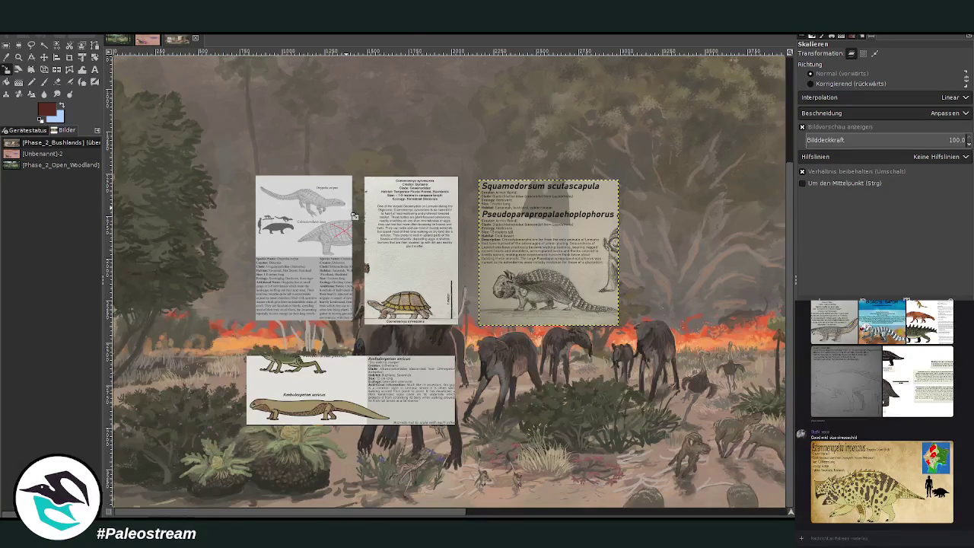
Copy the shared retrosaur image from Discord and paste it into the bushland scene.
key("m")
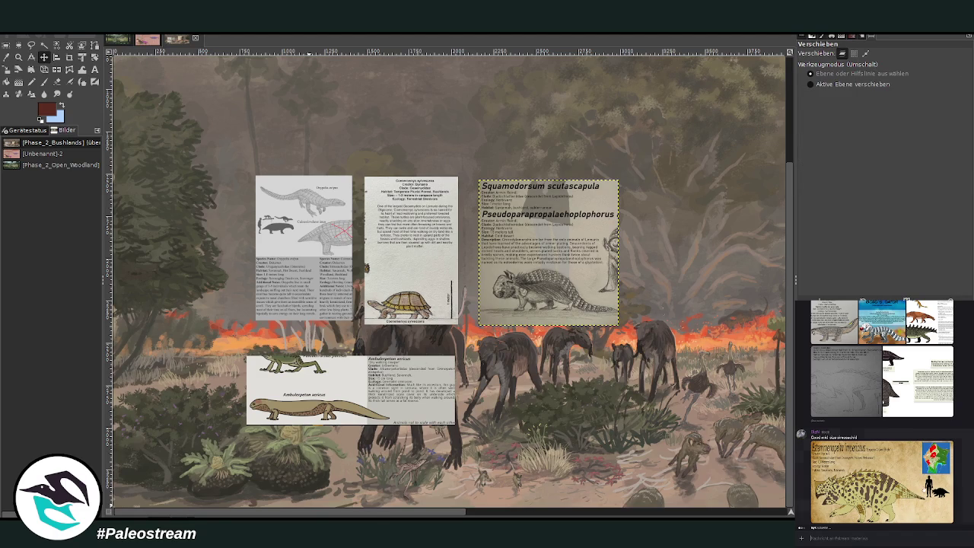
left_click(913, 407)
right_click(902, 419)
left_click(902, 419)
key("Escape")
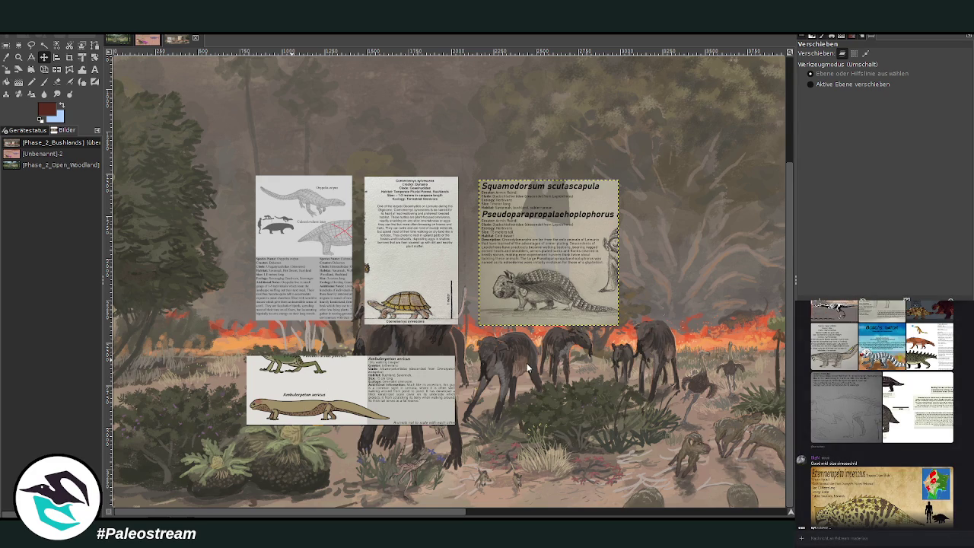
key("ctrl+v")
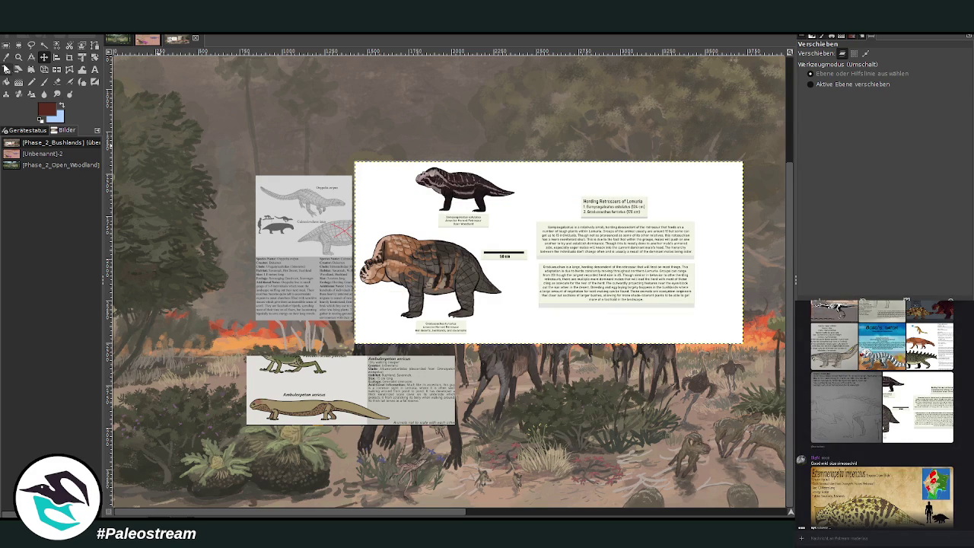
Crop the pasted card to the large retrosaur, its 50 cm scale bar and caption.
left_click(75, 58)
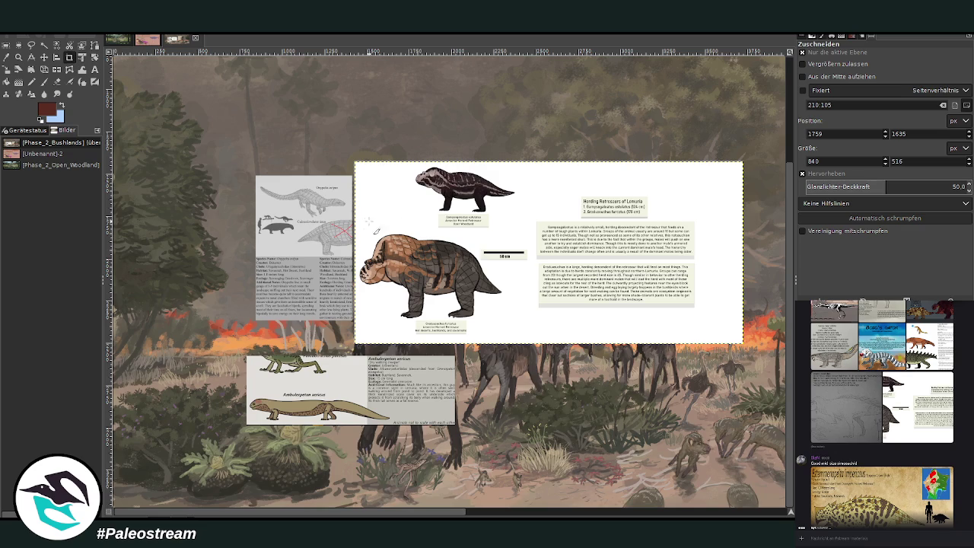
mouse_move(354, 226)
left_mouse_down()
mouse_move(526, 347)
mouse_move(354, 231)
left_mouse_up()
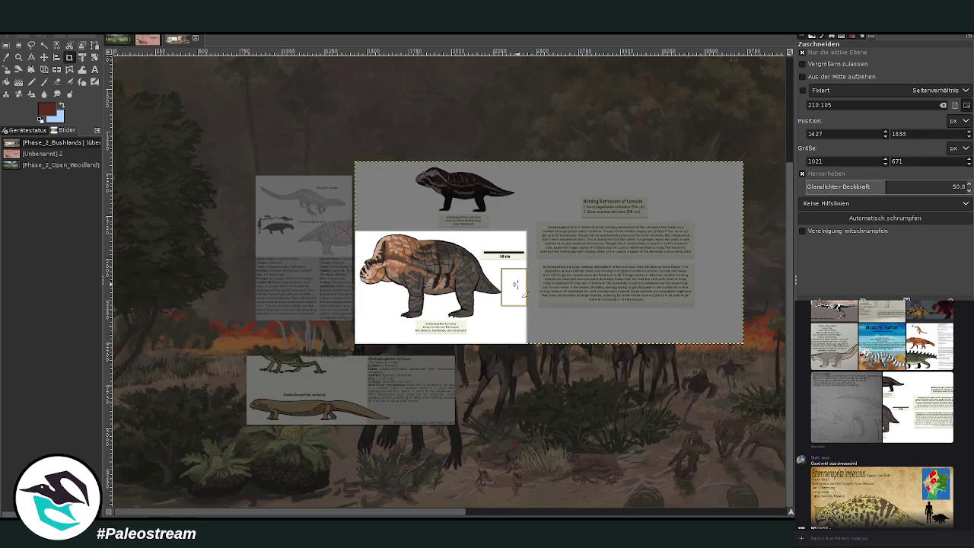
left_click_drag(515, 284, 497, 286)
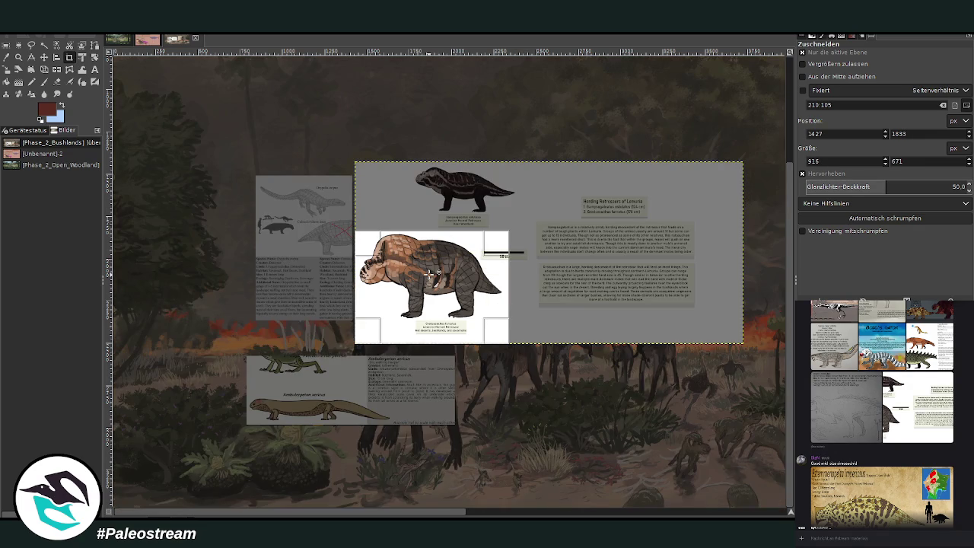
left_click(430, 272)
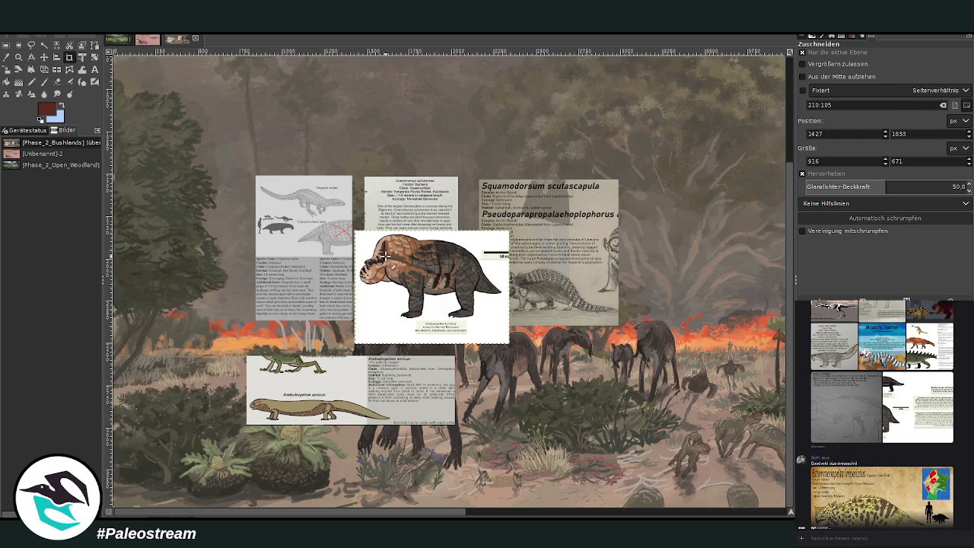
key("z")
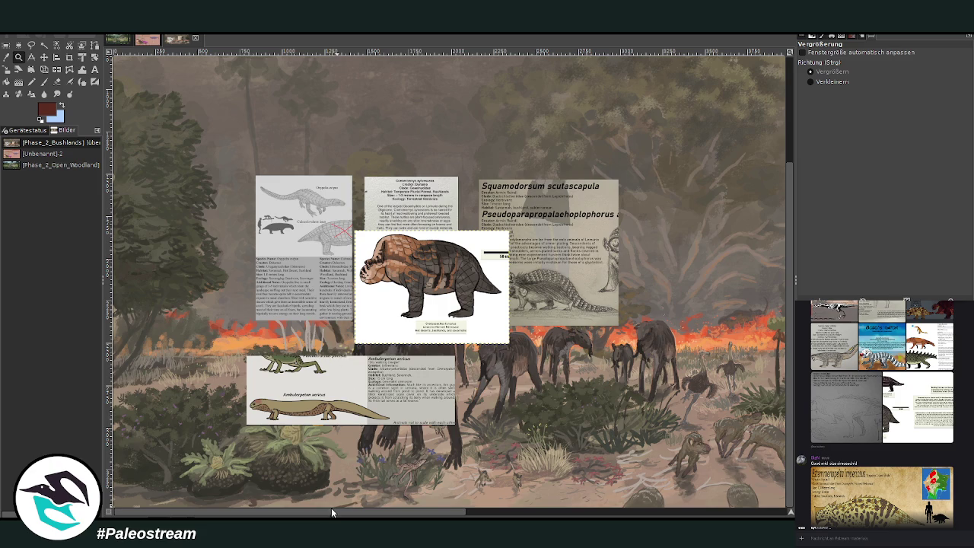
Move the retrosaur card to the scene centre and the Blue-nosed mesembury card up-right.
left_click_drag(333, 513, 534, 513)
scroll(323, 496, "down", 1)
scroll(323, 496, "down", 1)
scroll(322, 496, "down", 1)
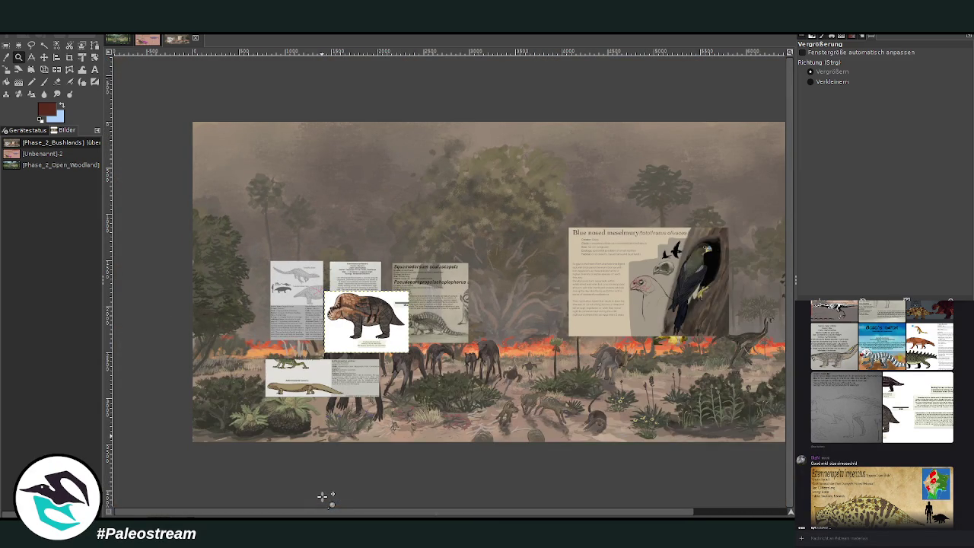
scroll(387, 513, "right", 3)
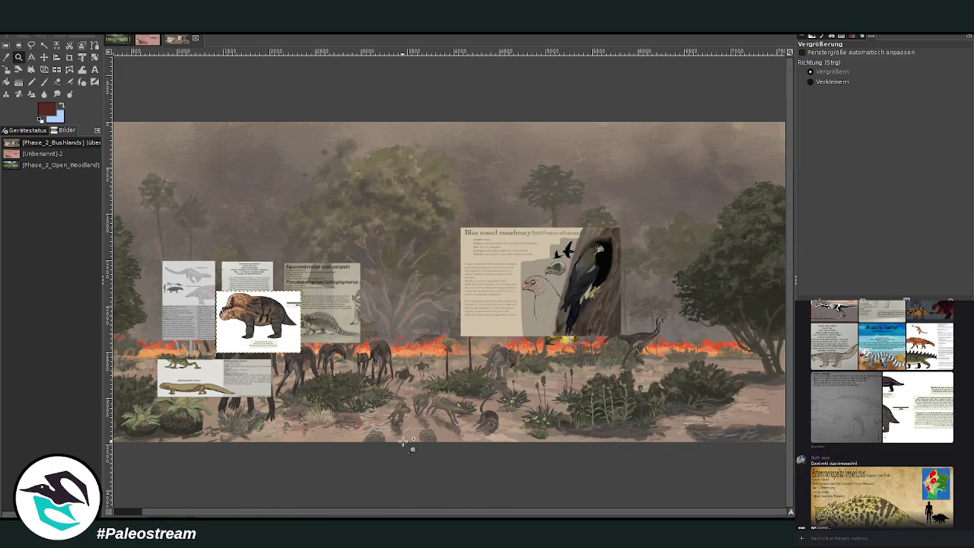
left_click(43, 58)
left_click_drag(251, 312, 502, 339)
left_click_drag(542, 282, 657, 294)
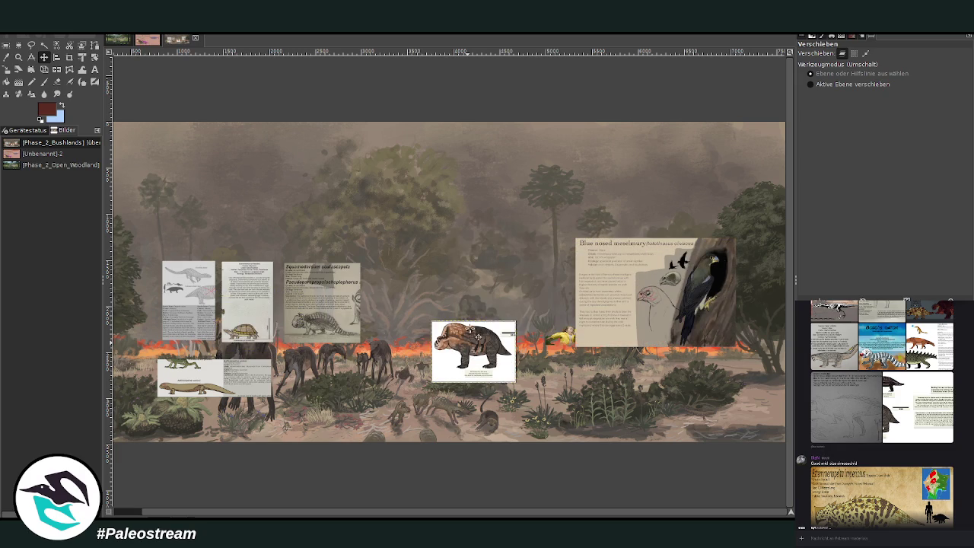
left_click_drag(471, 335, 475, 309)
left_click_drag(544, 231, 556, 176)
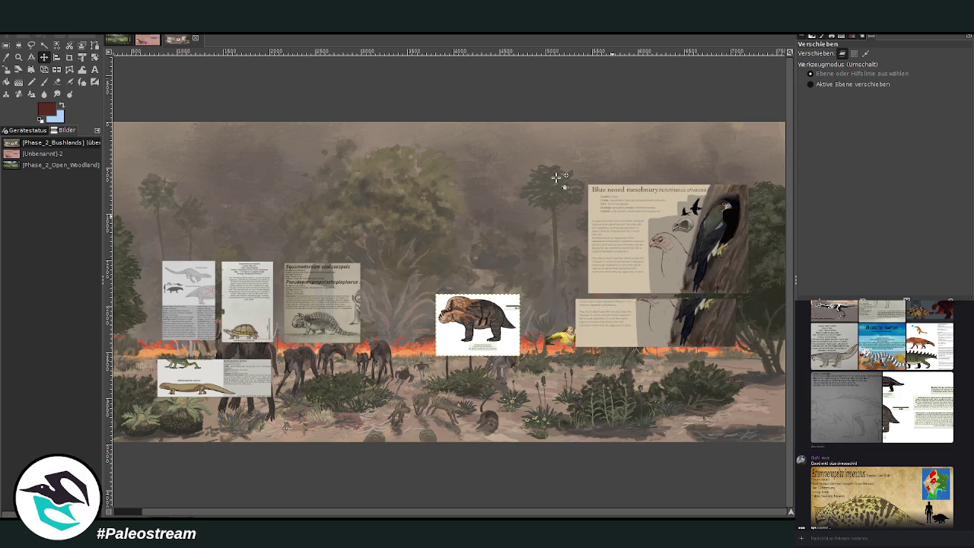
Zoom in around the retrosaur card, then switch to the pink size-comparison chart.
left_click(18, 58)
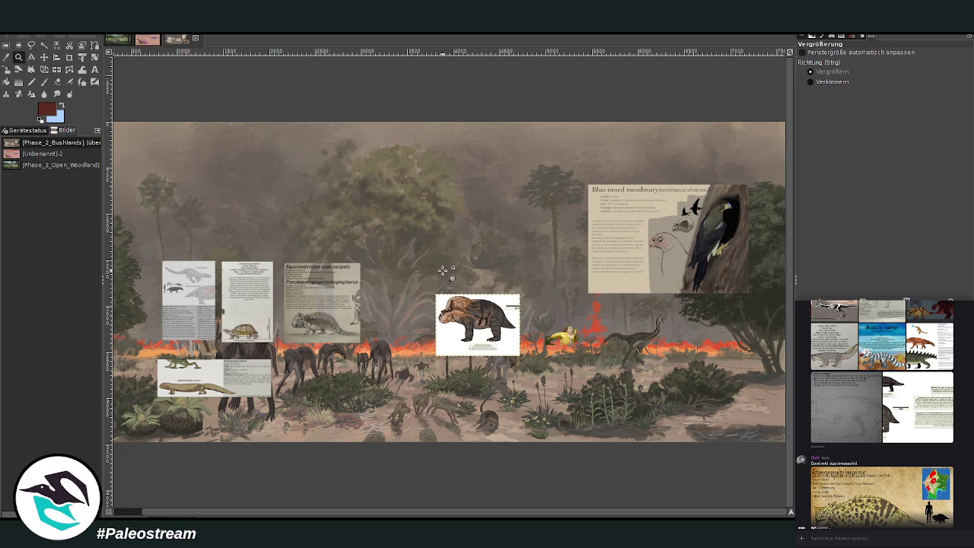
left_click_drag(444, 276, 613, 418)
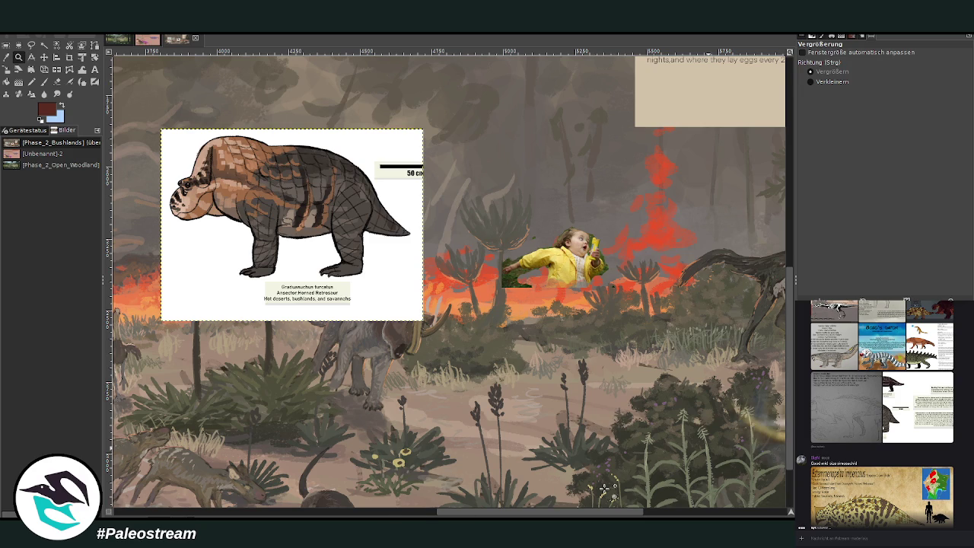
scroll(449, 282, "right", 5)
scroll(449, 281, "right", 6)
scroll(449, 282, "right", 2)
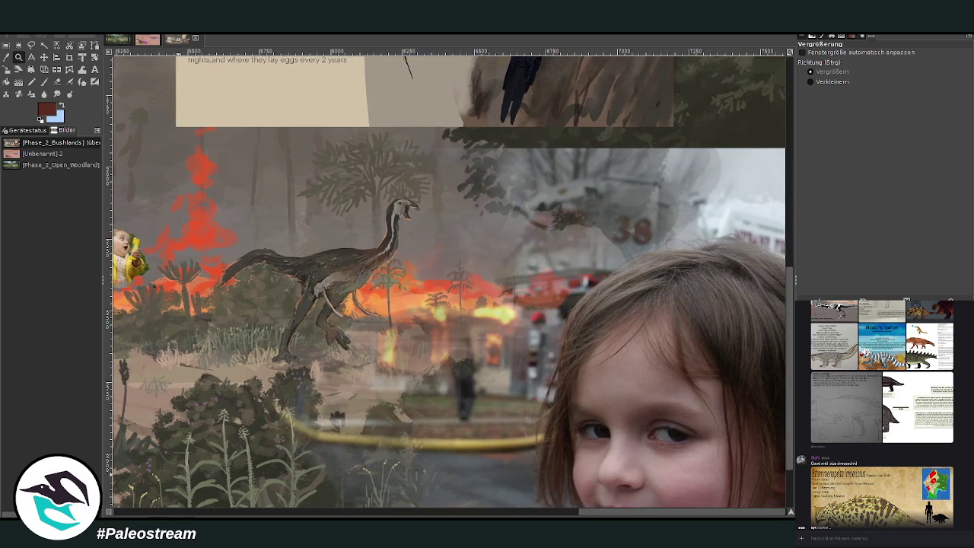
left_click_drag(628, 515, 488, 515)
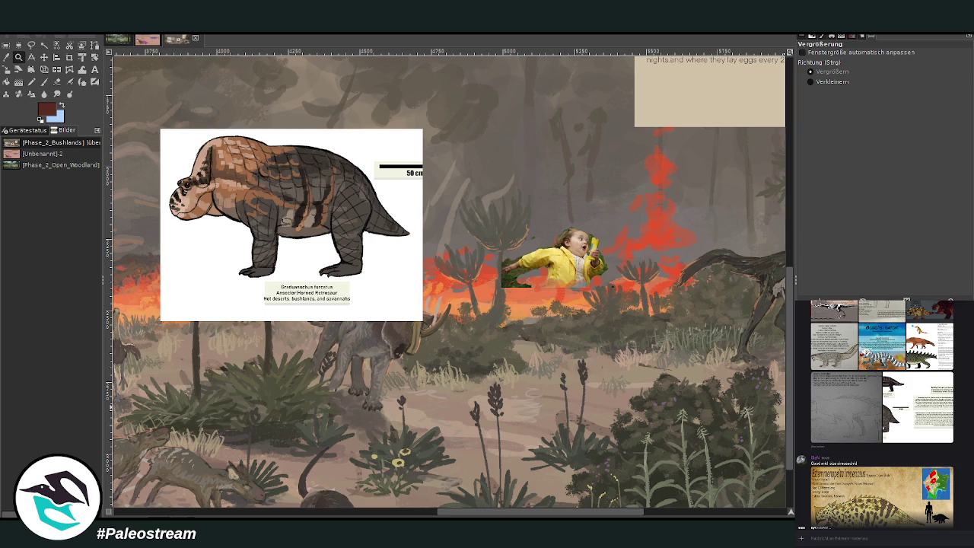
left_click(147, 39)
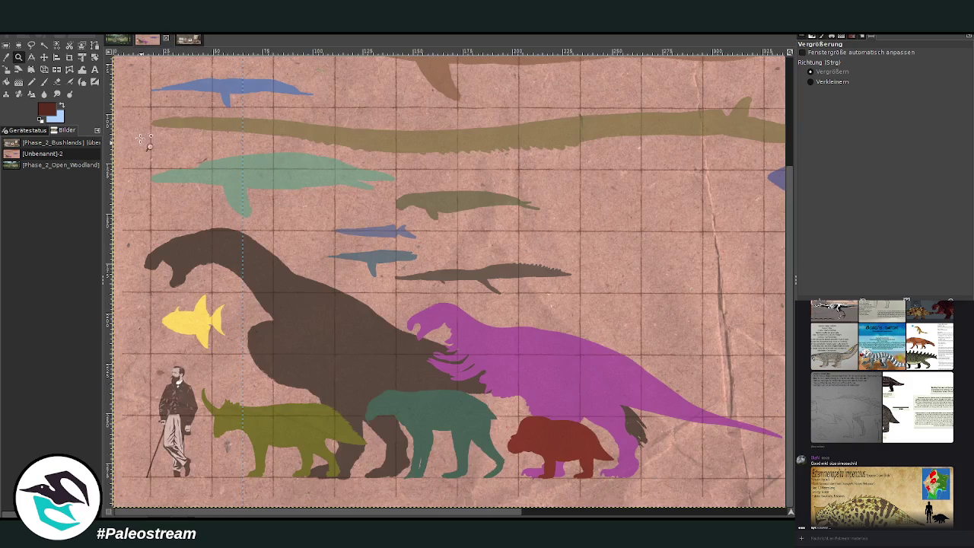
Return to the bushland scene and place the retrosaur card right of the long-necked theropod.
left_click(118, 40)
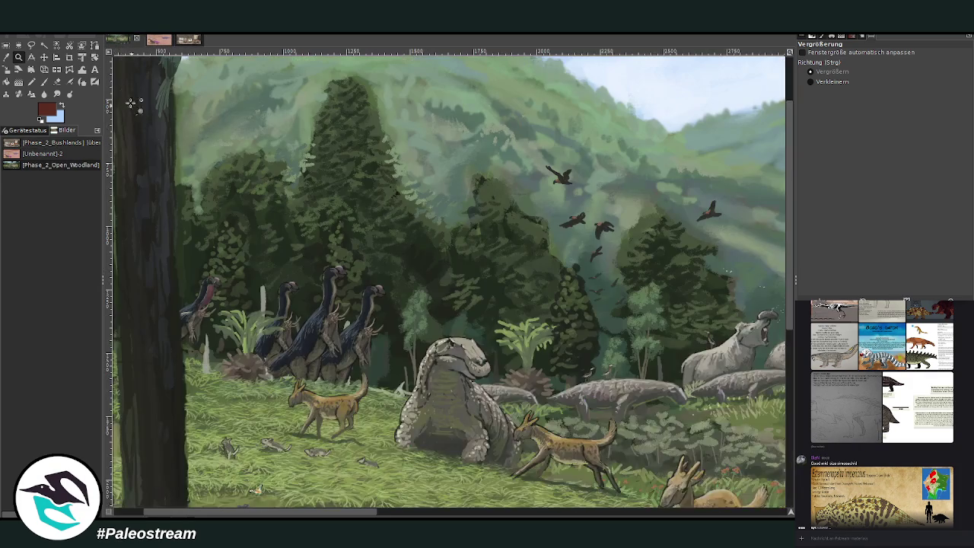
left_click(184, 40)
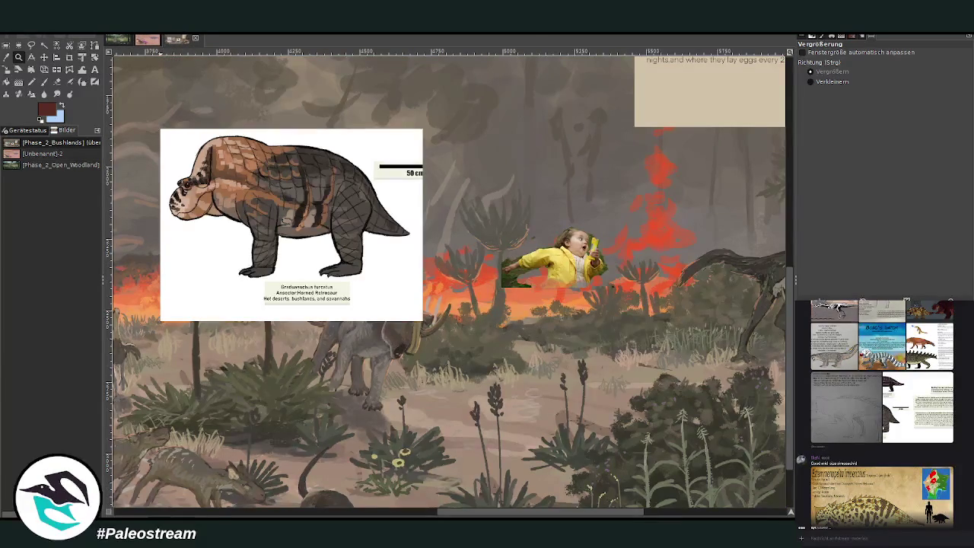
left_click(43, 57)
mouse_move(269, 470)
left_mouse_down()
mouse_move(487, 514)
mouse_move(445, 457)
left_mouse_up()
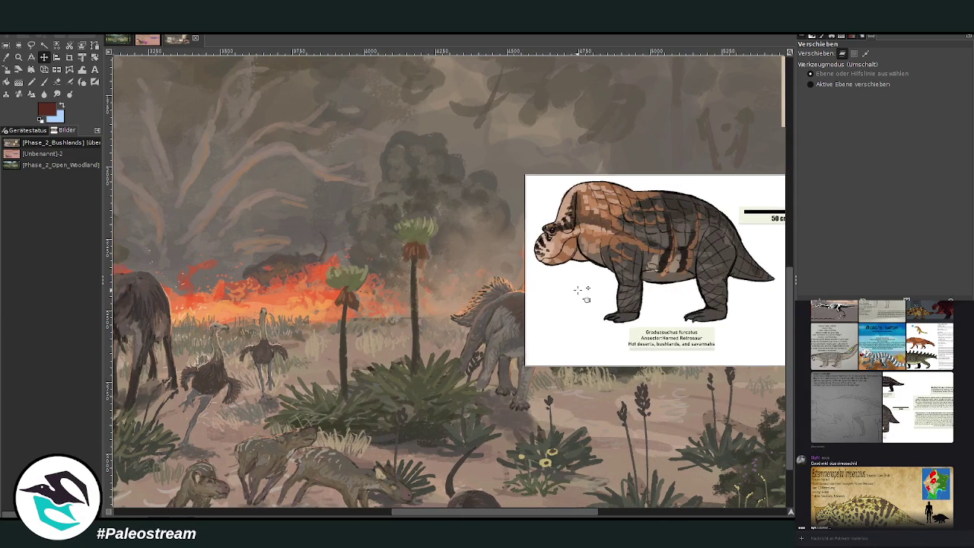
left_click_drag(585, 293, 551, 289)
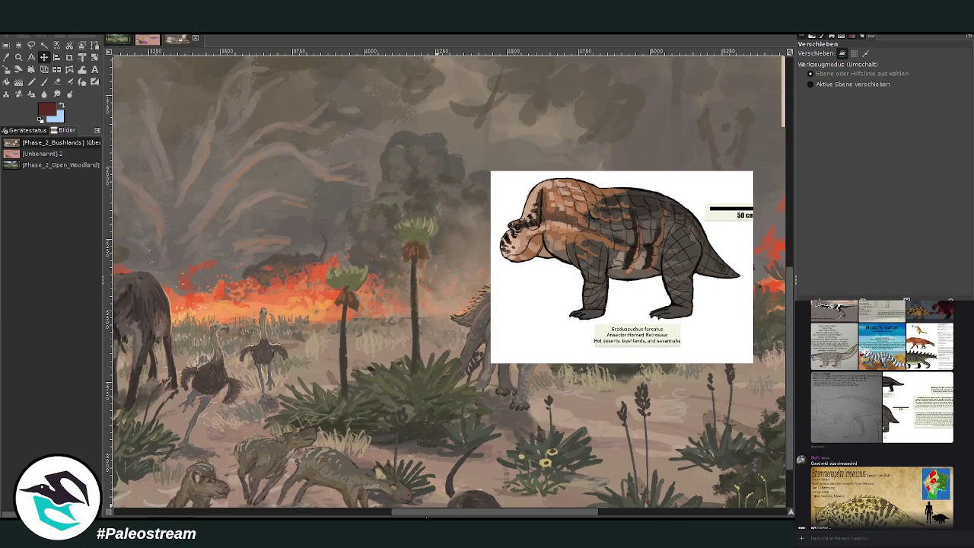
left_click_drag(429, 516, 530, 516)
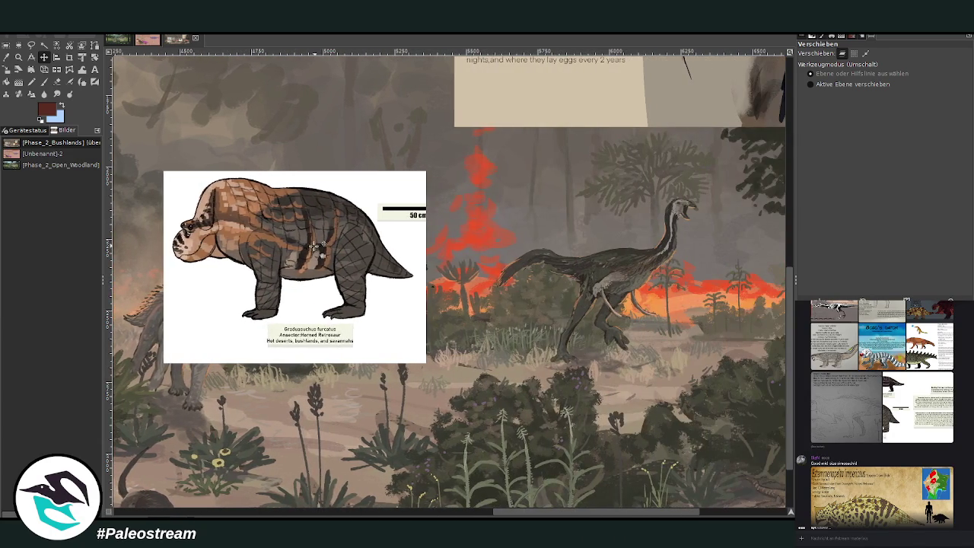
left_click_drag(312, 245, 512, 258)
left_click_drag(594, 512, 681, 512)
left_click_drag(365, 263, 643, 286)
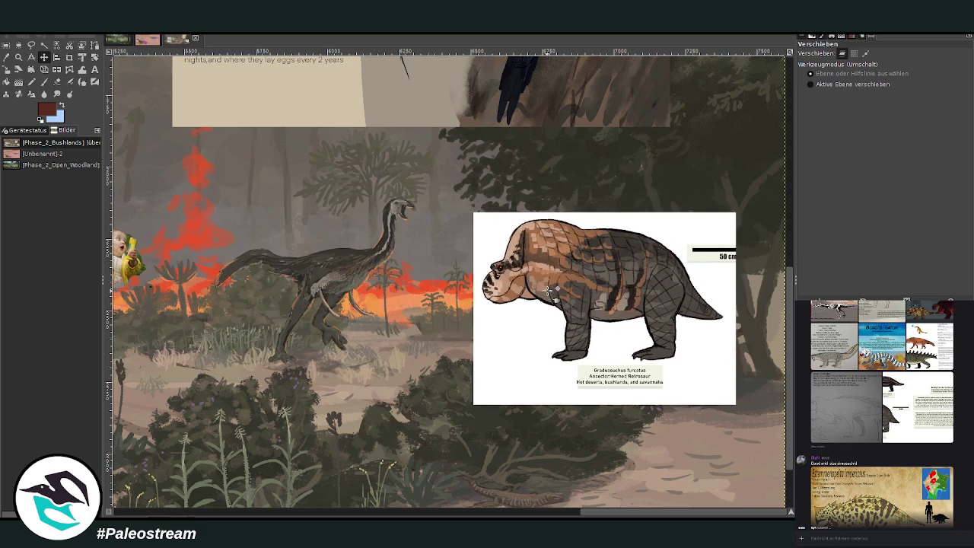
left_click_drag(554, 290, 579, 206)
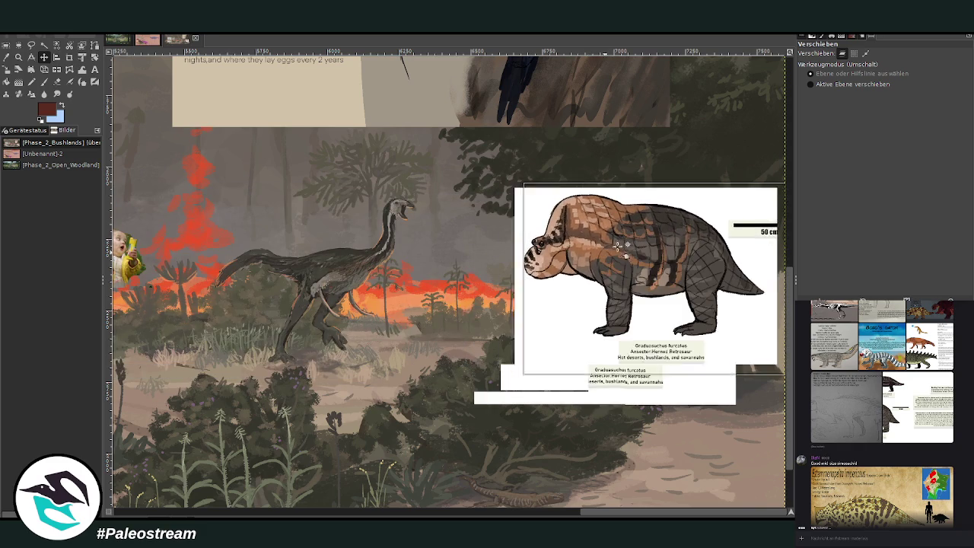
left_click(43, 81)
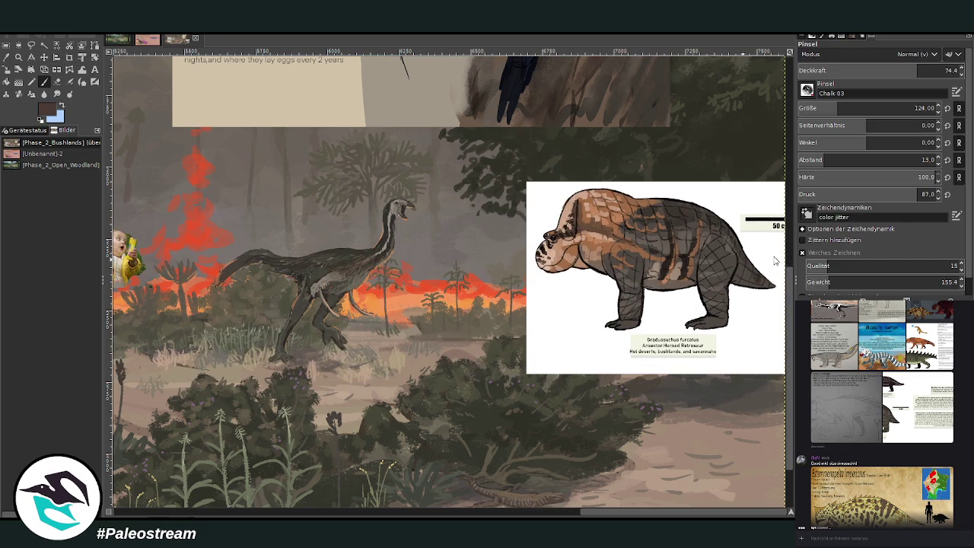
Set the Paintbrush size to 59 in Tool Options.
left_click(821, 109)
left_click(943, 70)
left_click(919, 108)
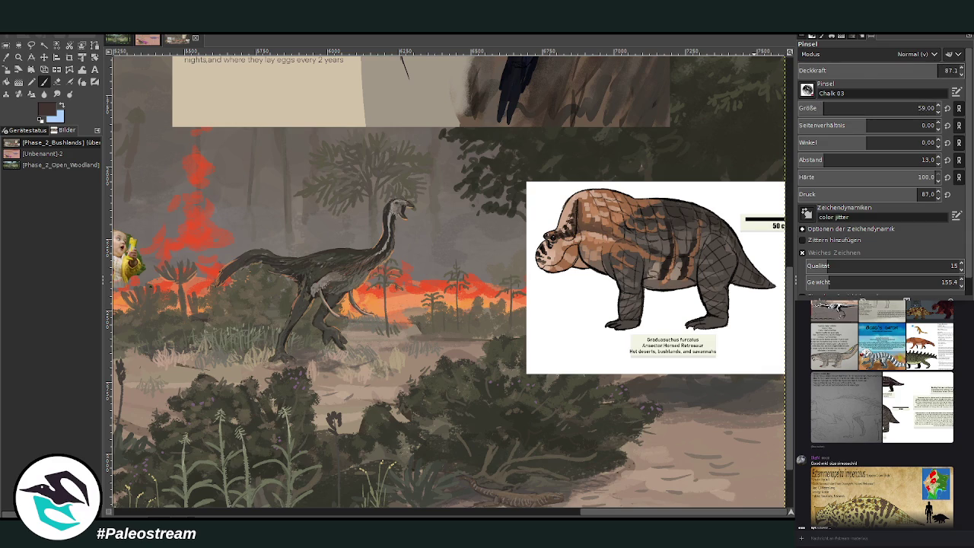
left_click(822, 108)
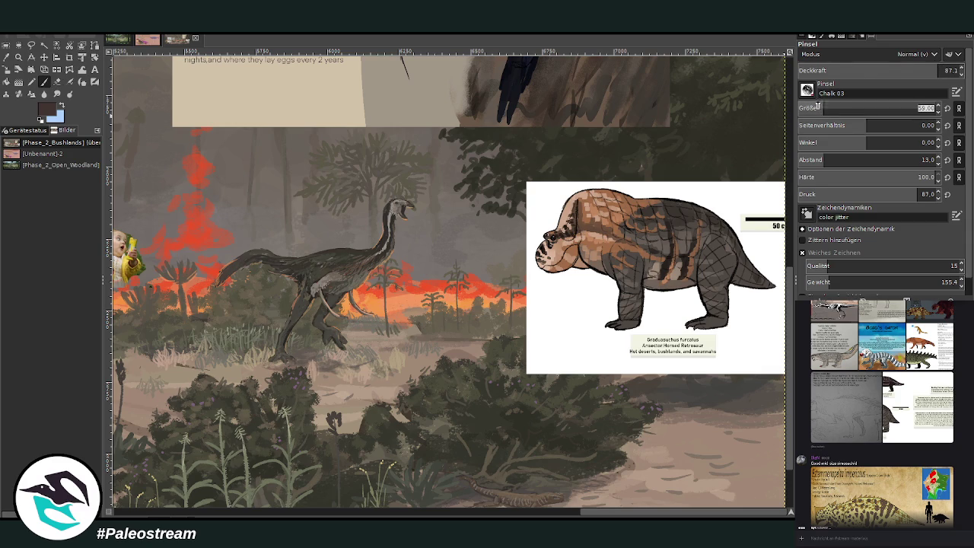
key("Return")
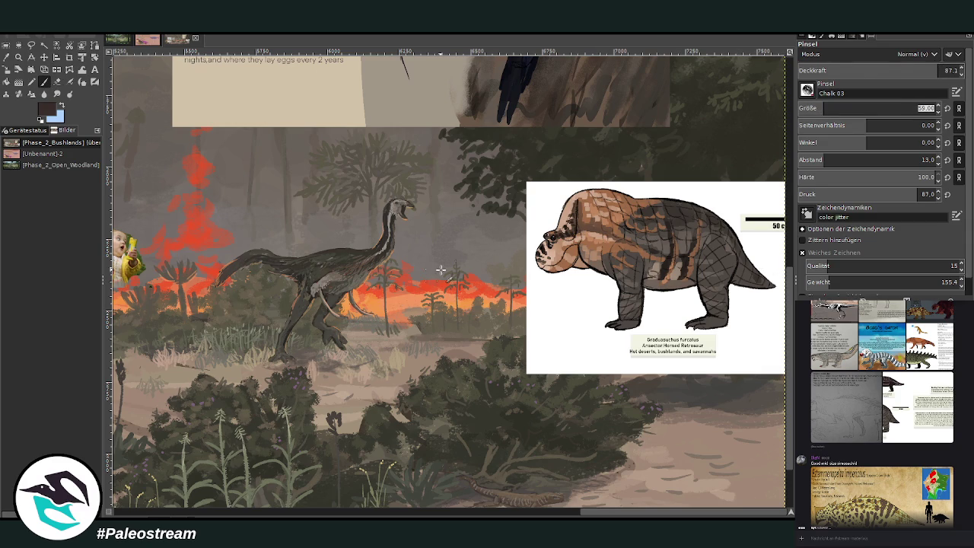
Sketch a trial arc near the theropod's tail, then erase it.
left_click_drag(404, 285, 435, 302)
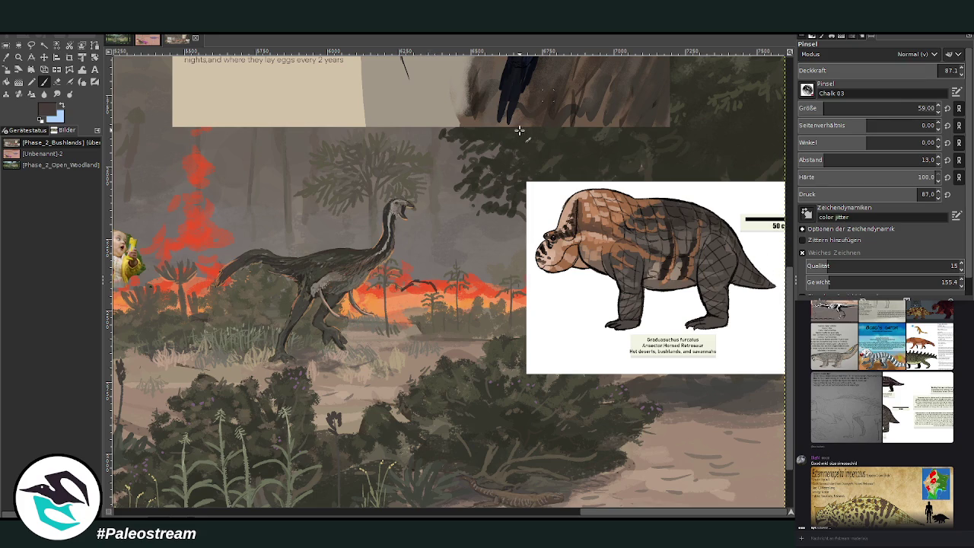
left_click_drag(397, 304, 432, 286)
key("shift+e")
left_click_drag(403, 289, 437, 293)
key("p")
Sketch the new retrosaur's back, body and head outline right of the theropod.
mouse_move(448, 275)
left_mouse_down()
mouse_move(470, 305)
mouse_move(455, 293)
mouse_move(450, 310)
left_mouse_up()
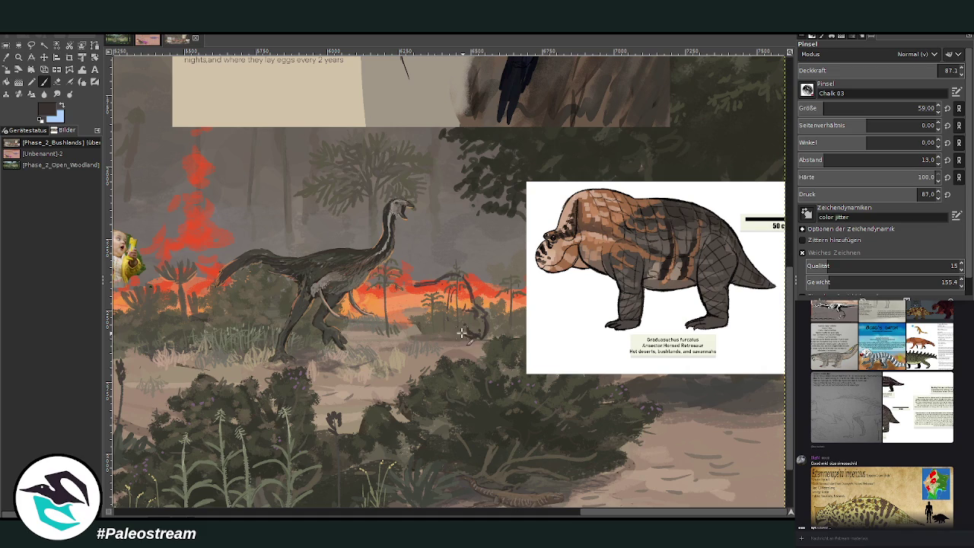
mouse_move(450, 324)
left_mouse_down()
mouse_move(460, 303)
mouse_move(470, 330)
mouse_move(470, 311)
left_mouse_up()
mouse_move(487, 350)
left_mouse_down()
mouse_move(485, 327)
mouse_move(449, 335)
left_mouse_up()
left_click_drag(423, 323, 403, 349)
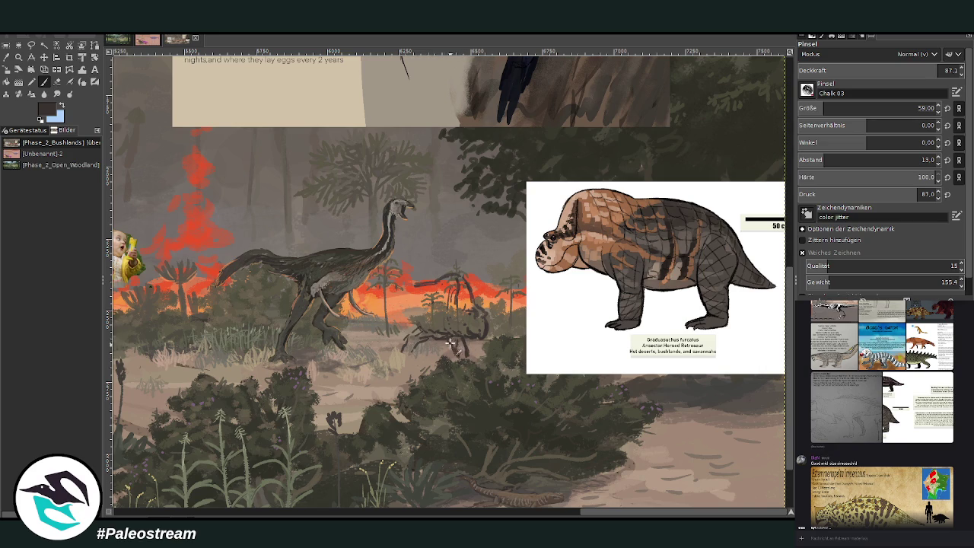
left_click_drag(424, 278, 386, 304)
left_click_drag(455, 262, 453, 283)
left_click_drag(399, 293, 387, 311)
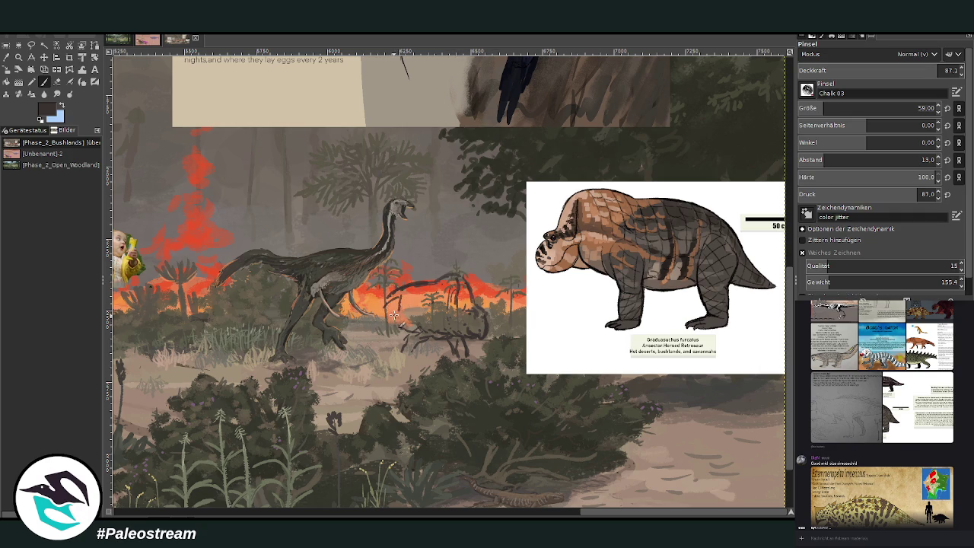